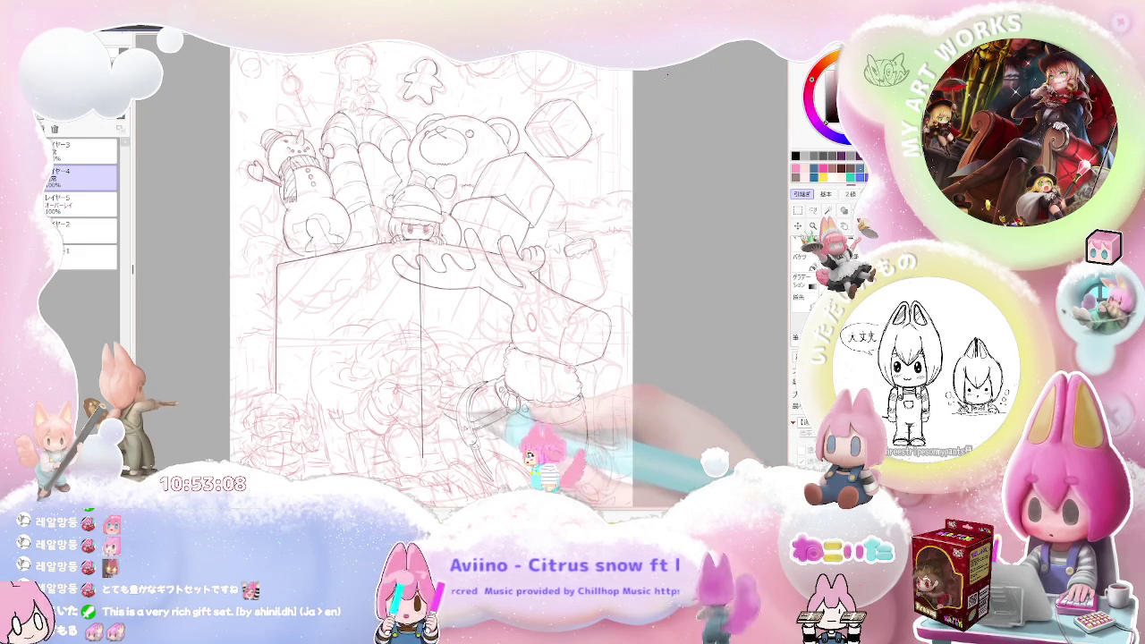
Step: Zoom and pan so the reindeer's cuffed hand and strap fill the view
scroll(460, 425, up, 2)
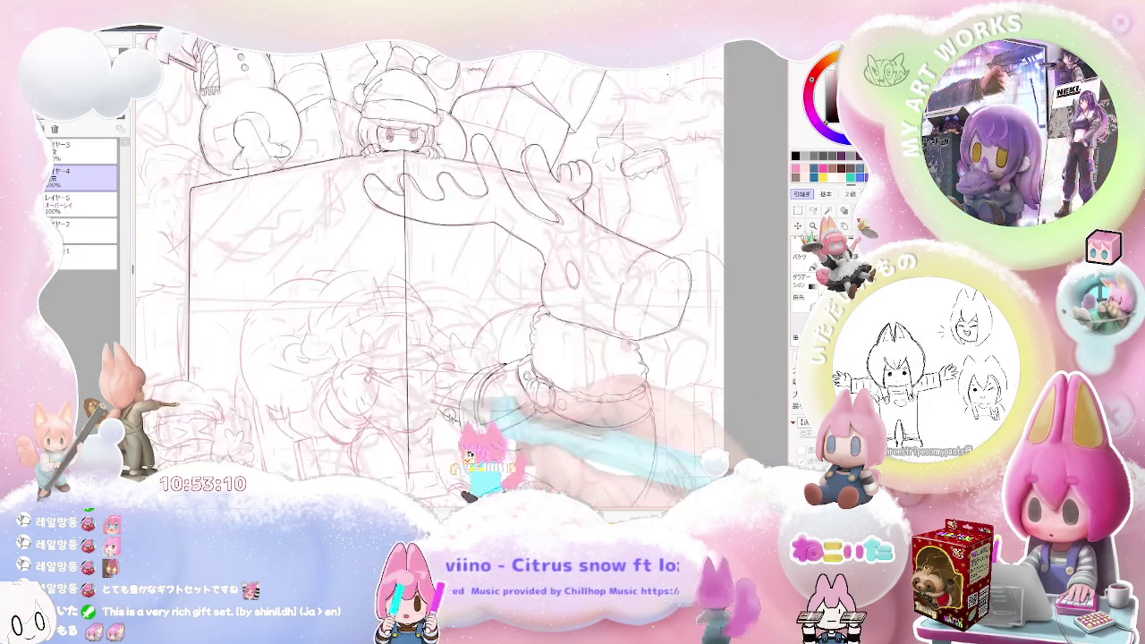
scroll(447, 413, up, 2)
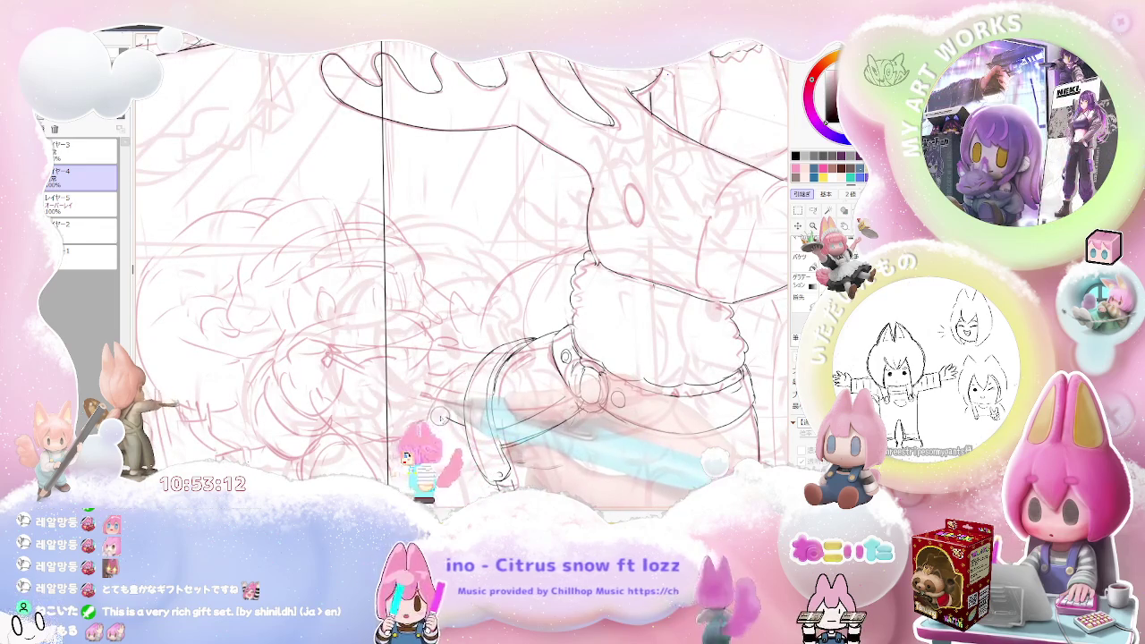
scroll(440, 437, down, 2)
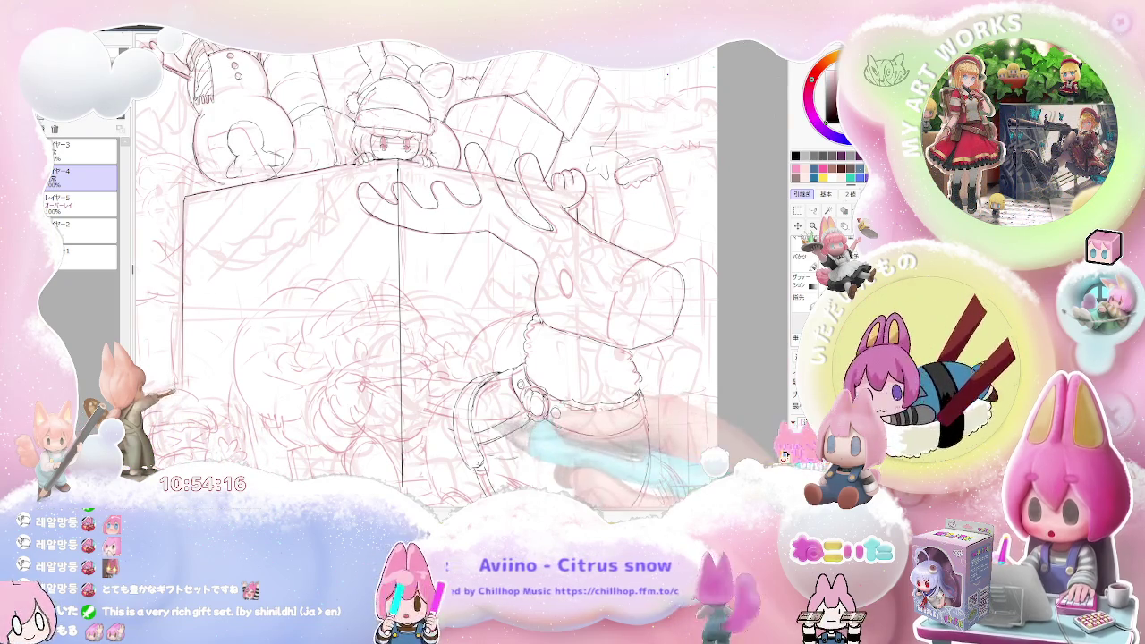
drag(519, 447, 470, 354)
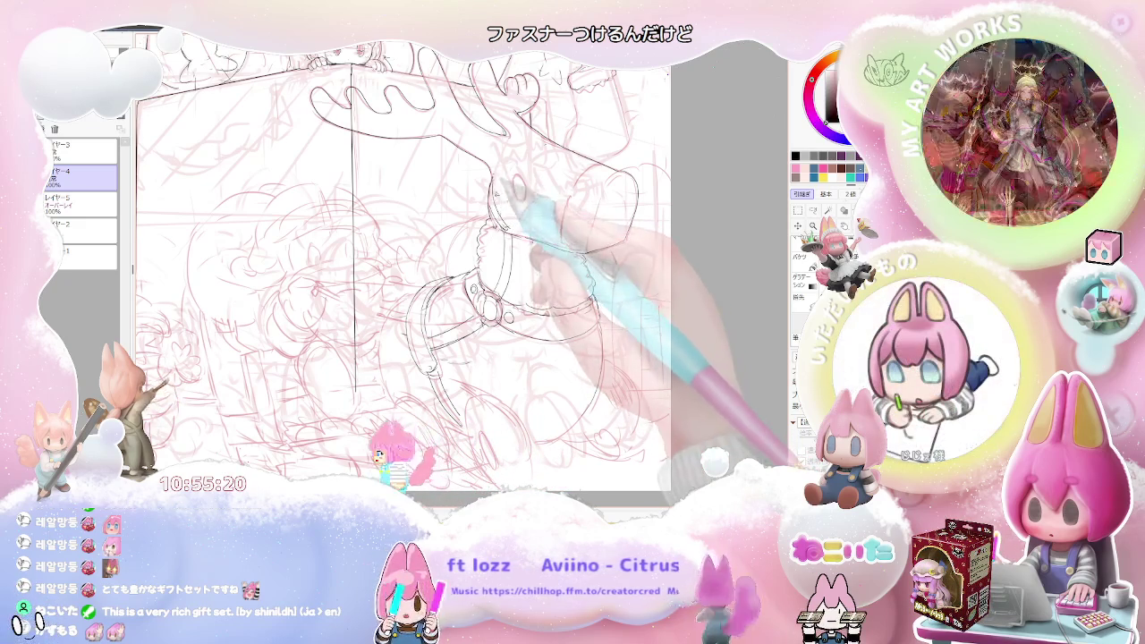
Step: Ink a curved line over the reindeer's fluffy cuff, then zoom out to the whole canvas
drag(495, 193, 548, 141)
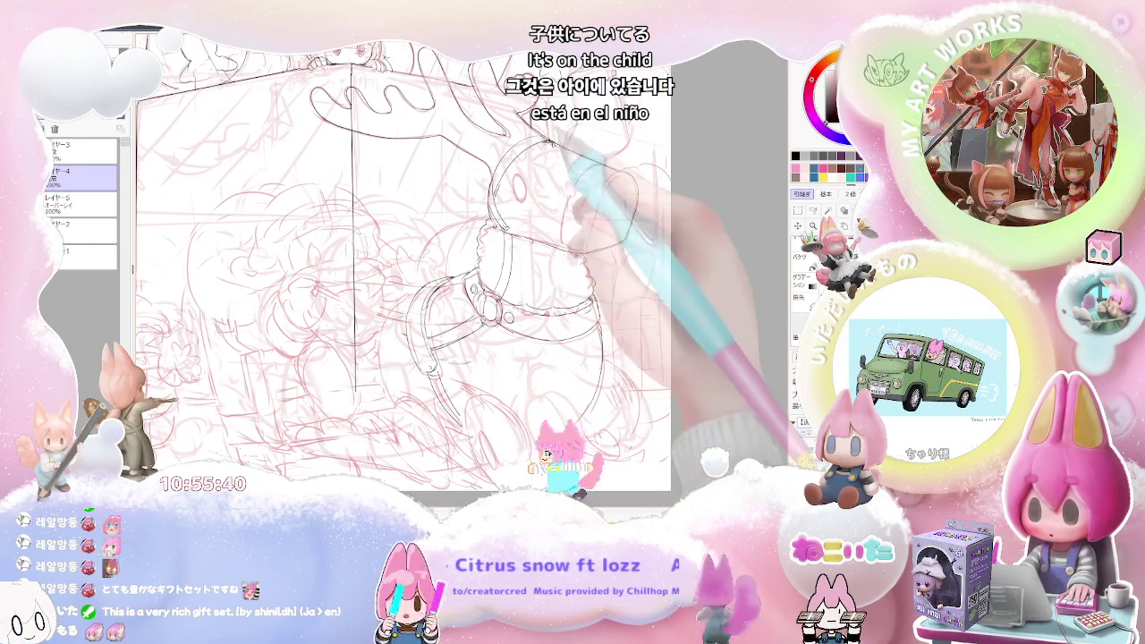
key(ctrl+minus)
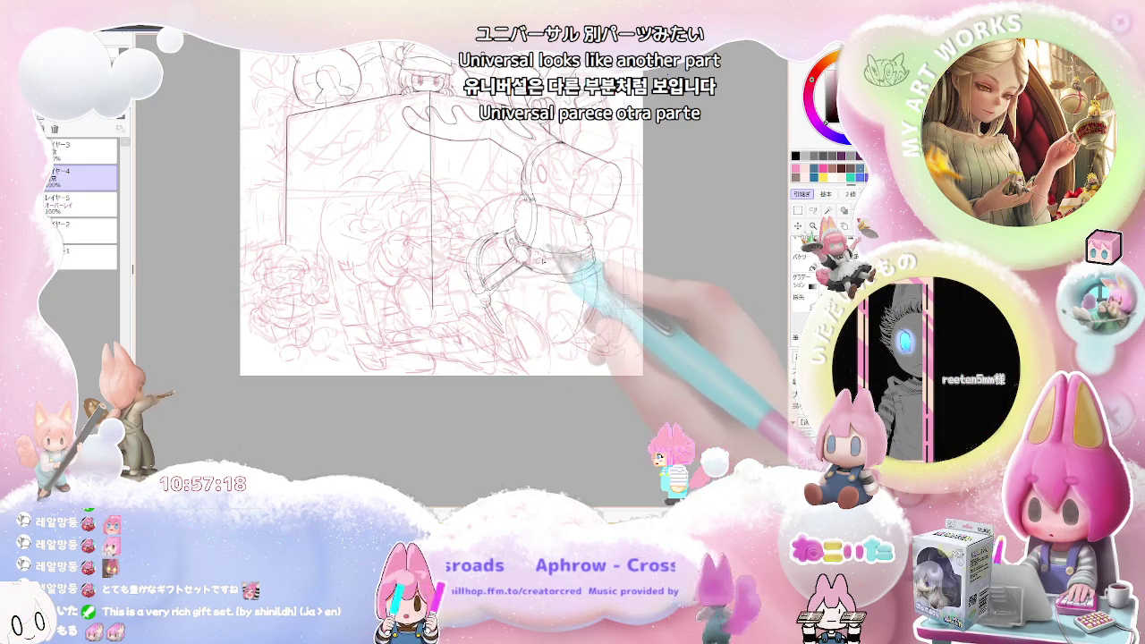
Step: Ink small rivets along the wrist strap band and start the reindeer's antler lines
drag(555, 266, 592, 255)
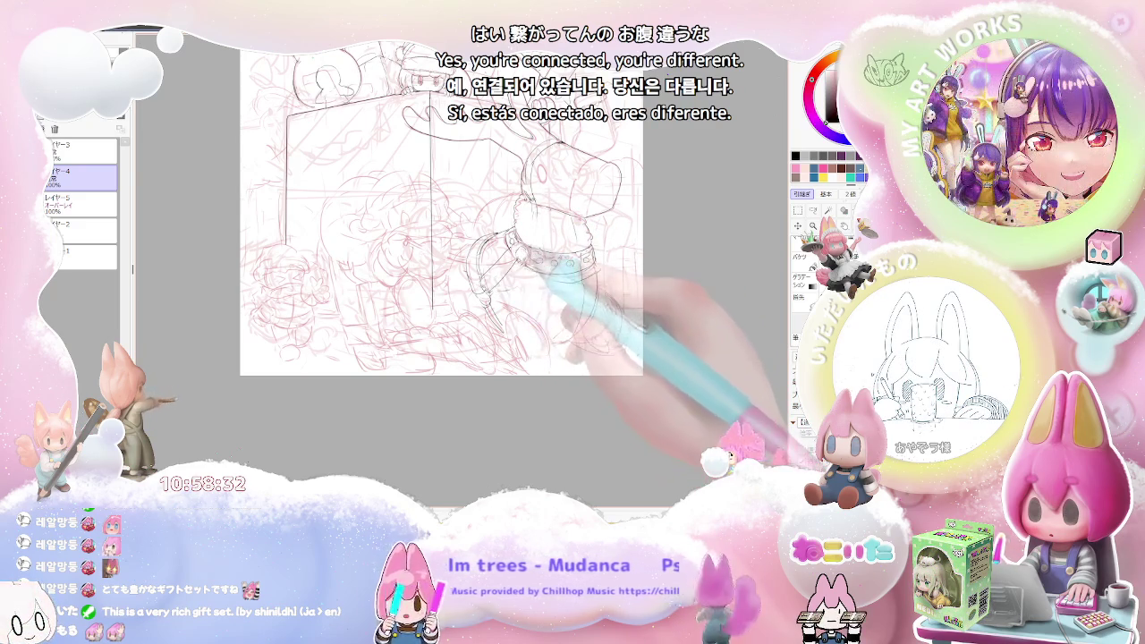
drag(407, 117, 541, 101)
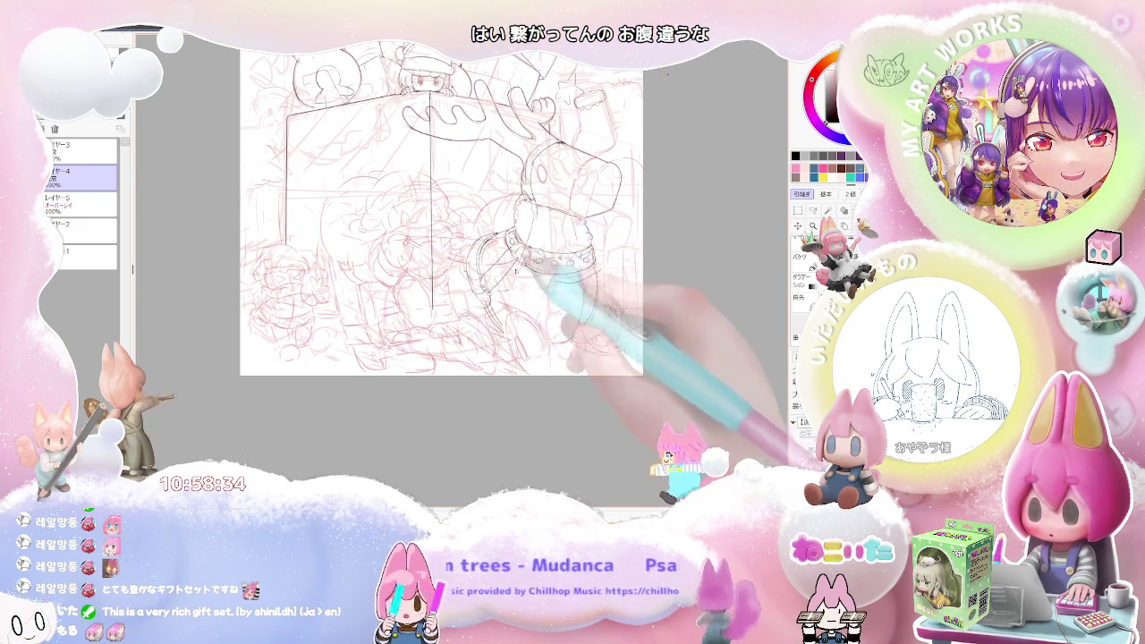
Step: Ink the cuff around the reindeer's hand, mirroring the view to check proportions
drag(523, 255, 586, 267)
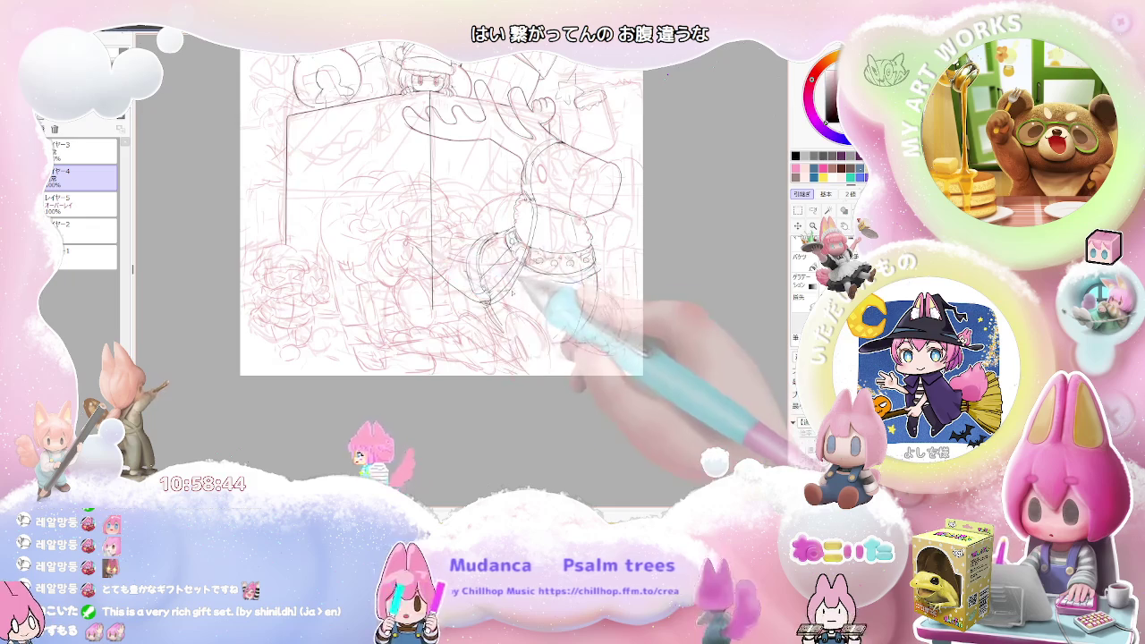
key(h)
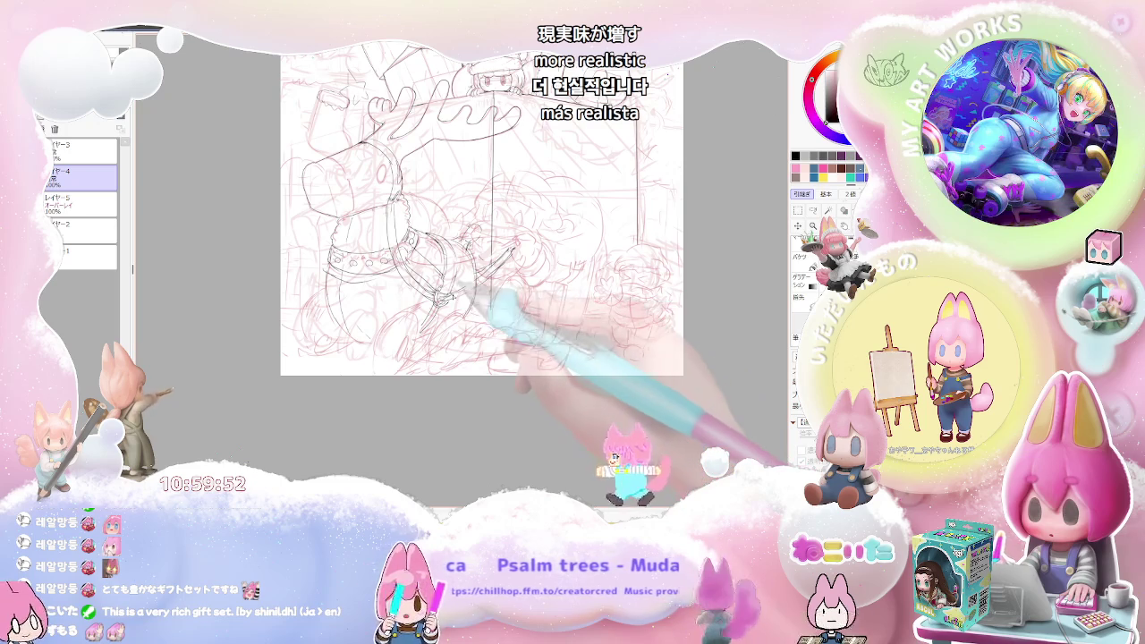
scroll(483, 215, up, 2)
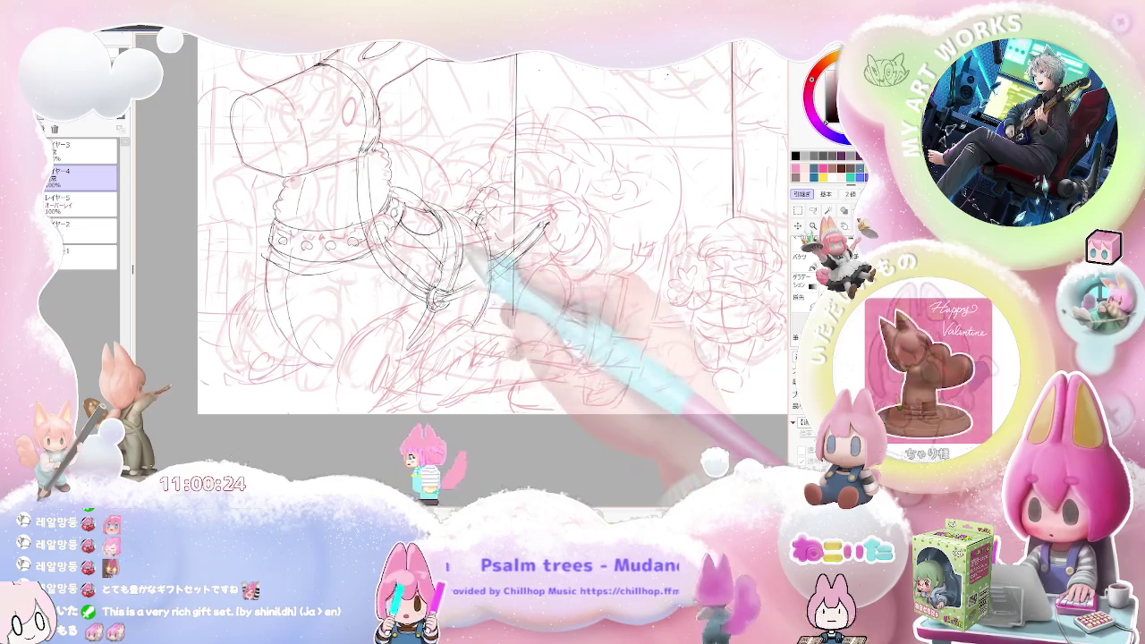
Step: Ink a harness stroke, then reframe the view on the reindeer's head
drag(546, 222, 491, 273)
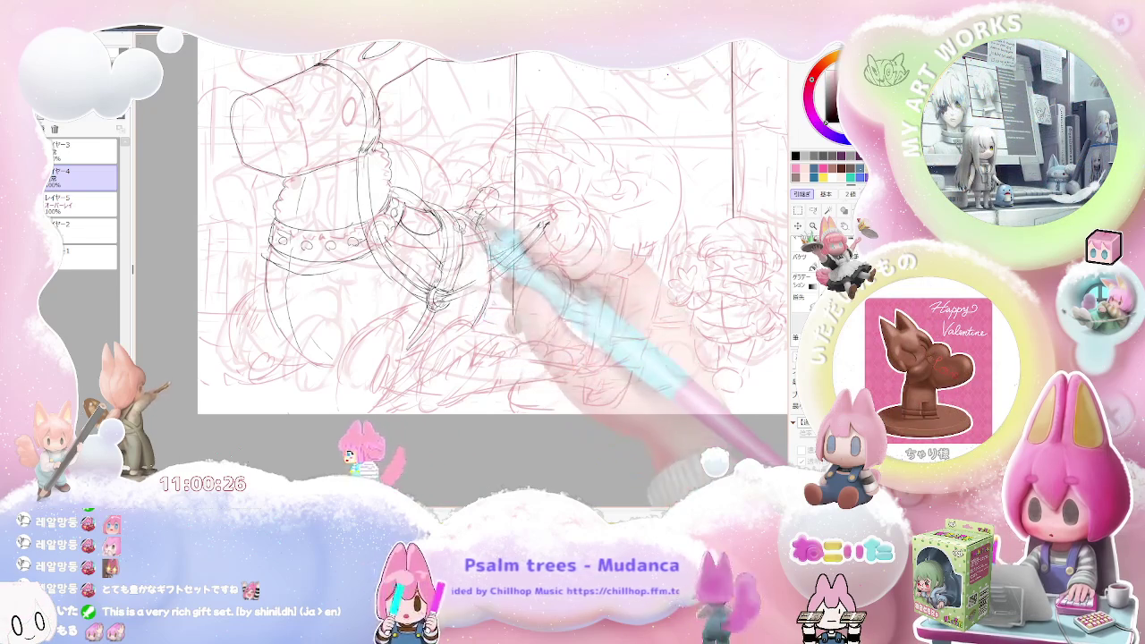
key(ctrl+minus)
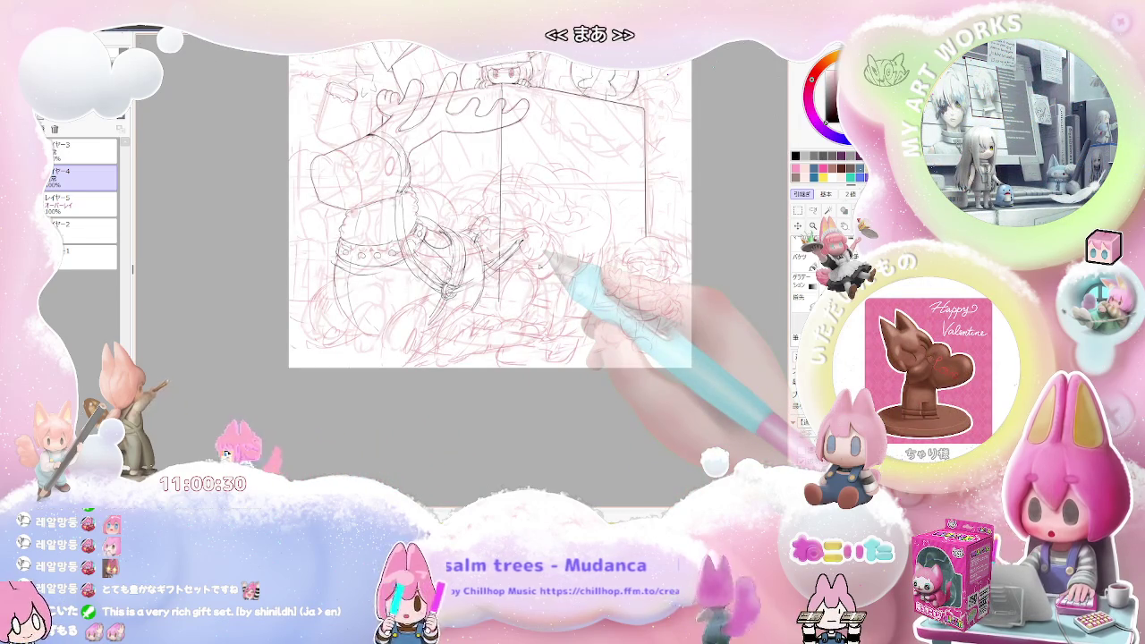
key(ctrl+plus)
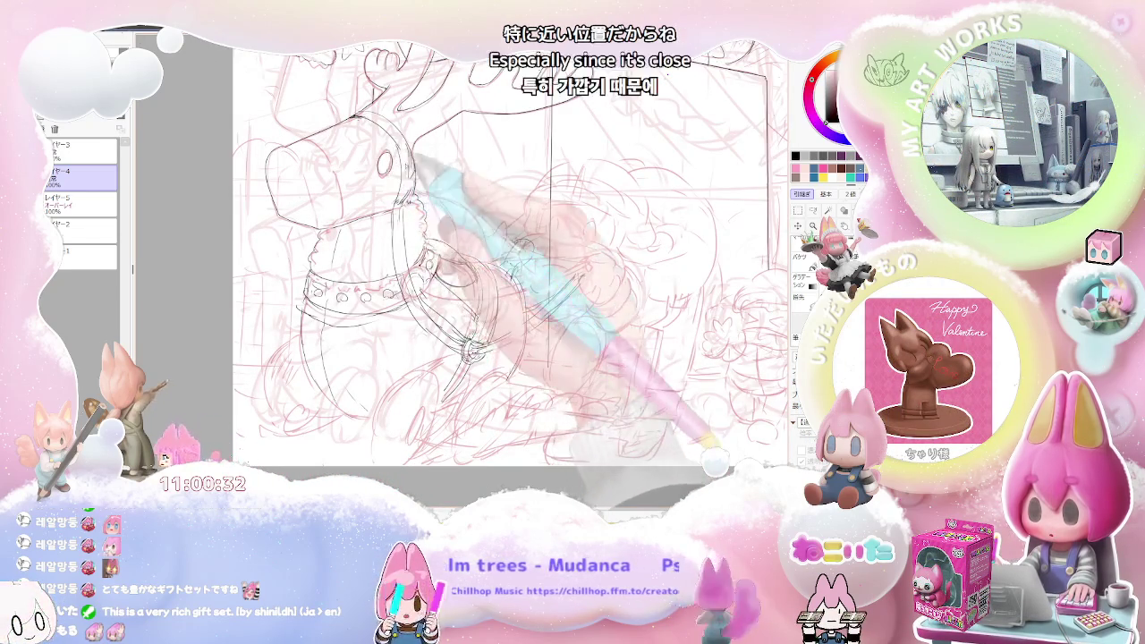
drag(445, 132, 425, 199)
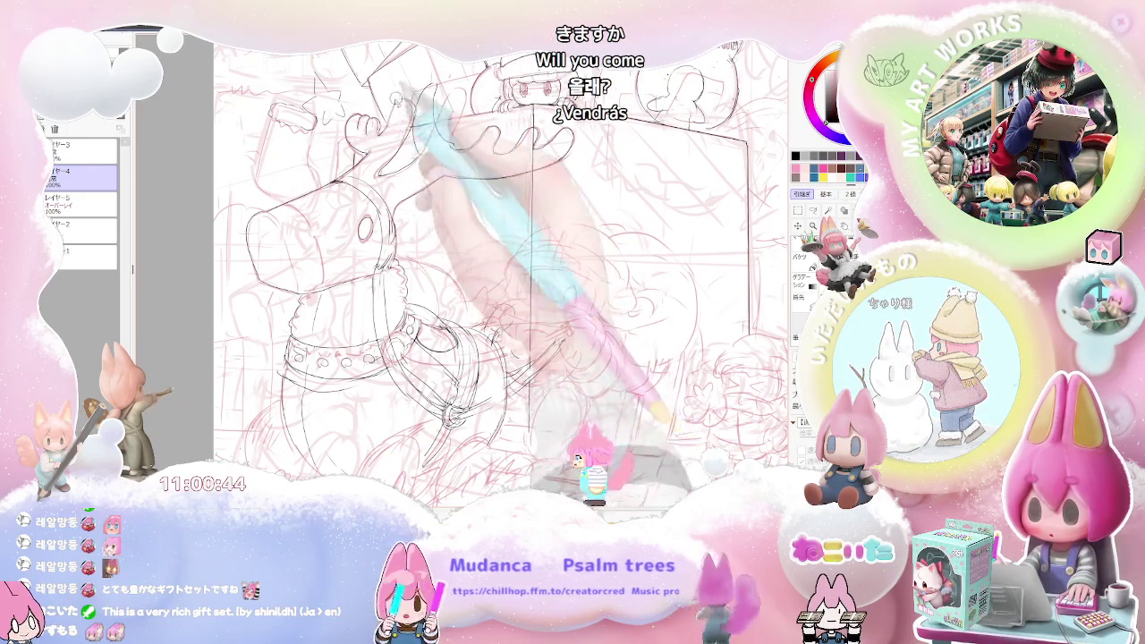
Step: Draw the reindeer's antler lines and flip the canvas horizontally to check balance
drag(416, 166, 358, 112)
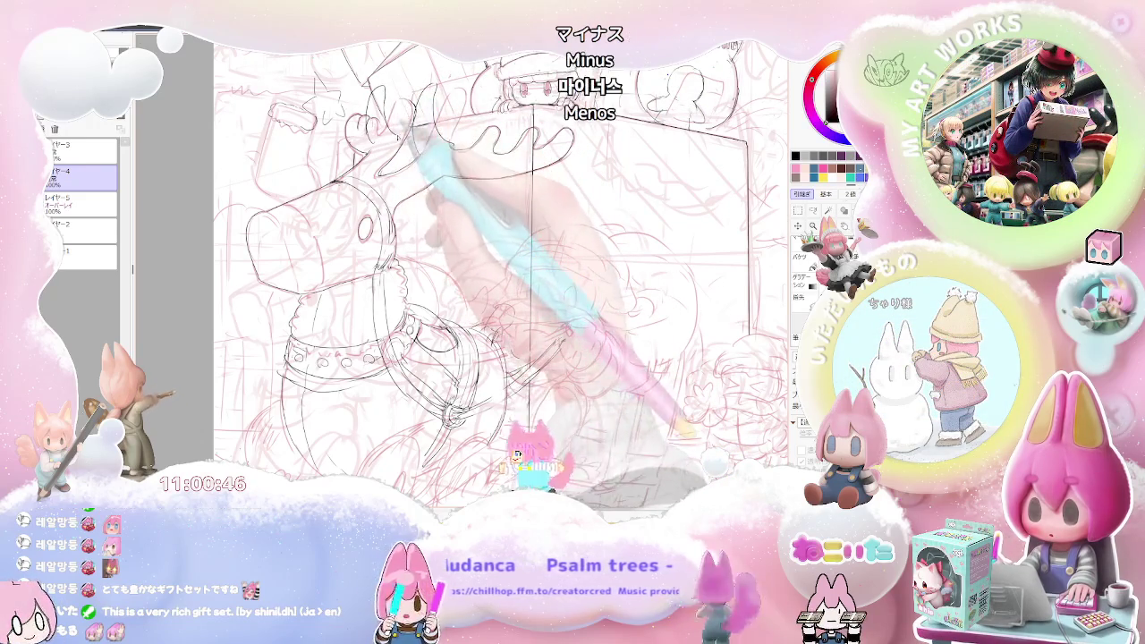
key(minus)
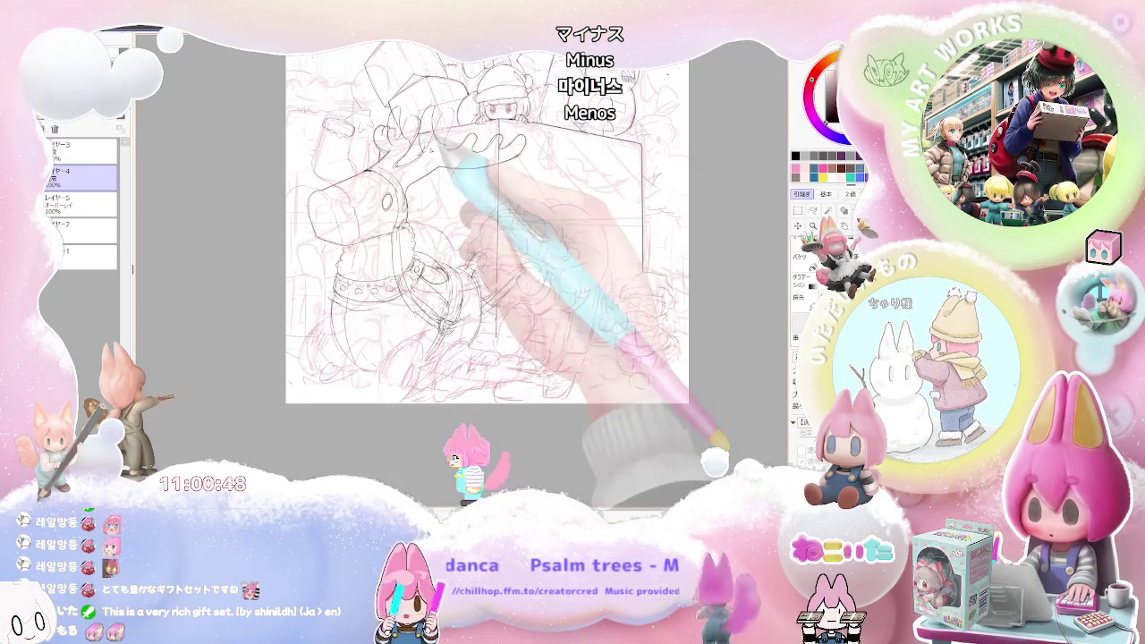
key(h)
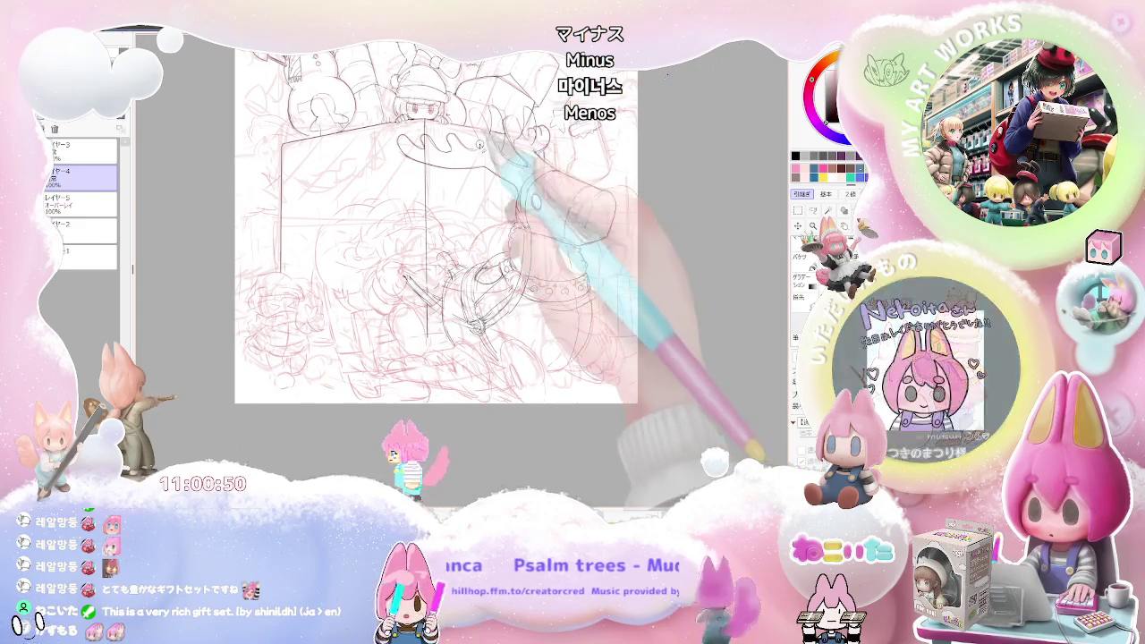
key(h)
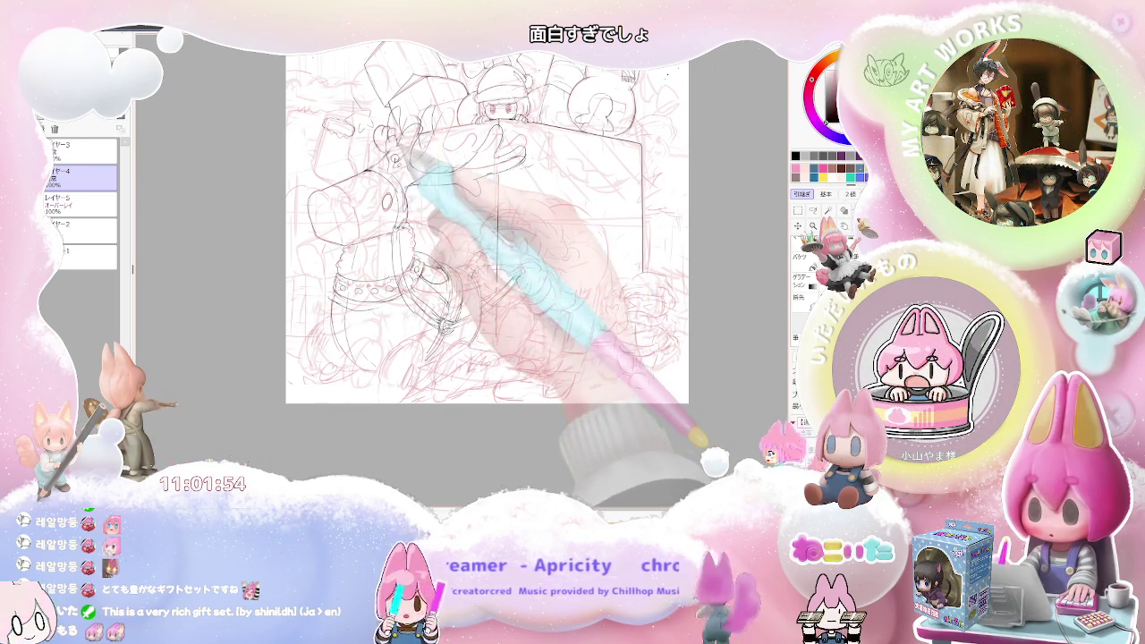
Step: Mirror the view to check the antlers and zoom back in on the head
key(h)
scroll(434, 184, up, 2)
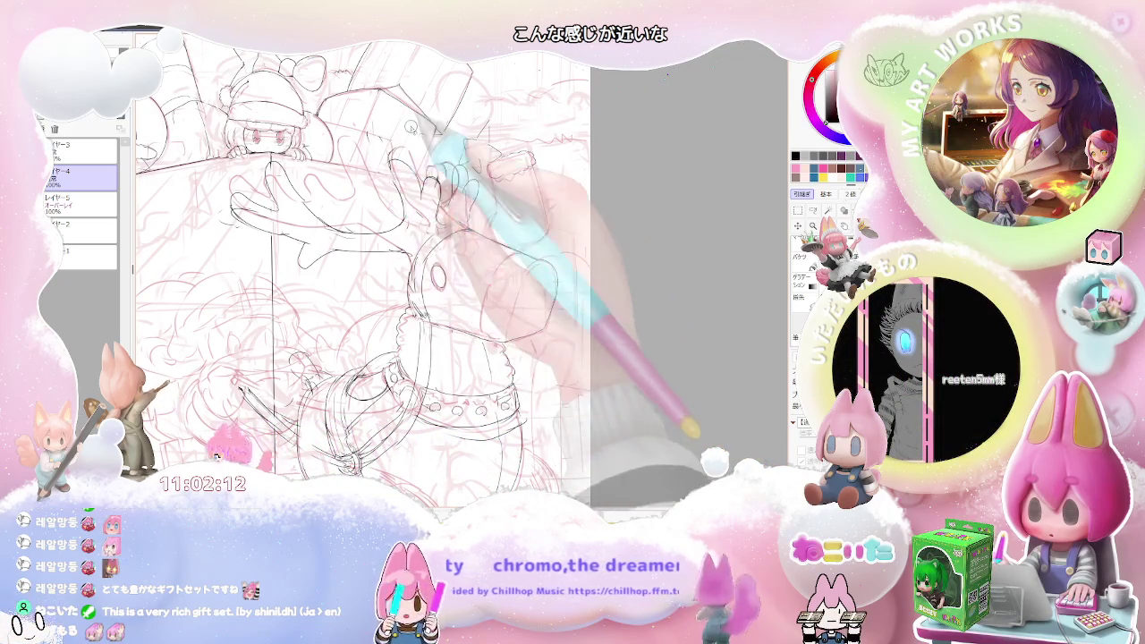
key(ctrl+minus)
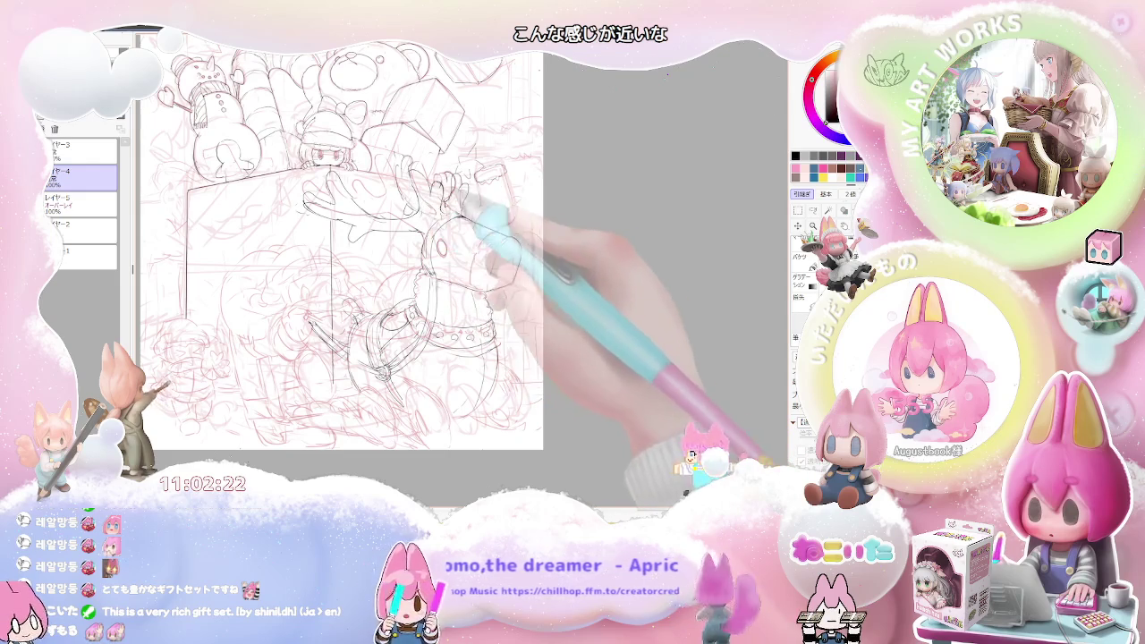
key(ctrl+minus)
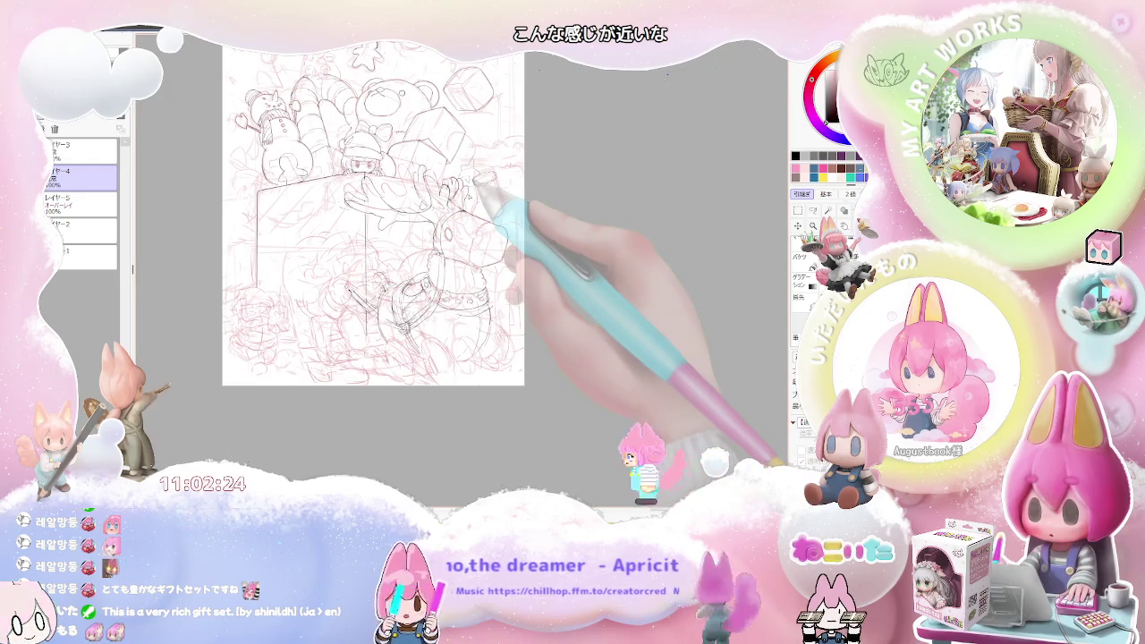
key(ctrl+plus)
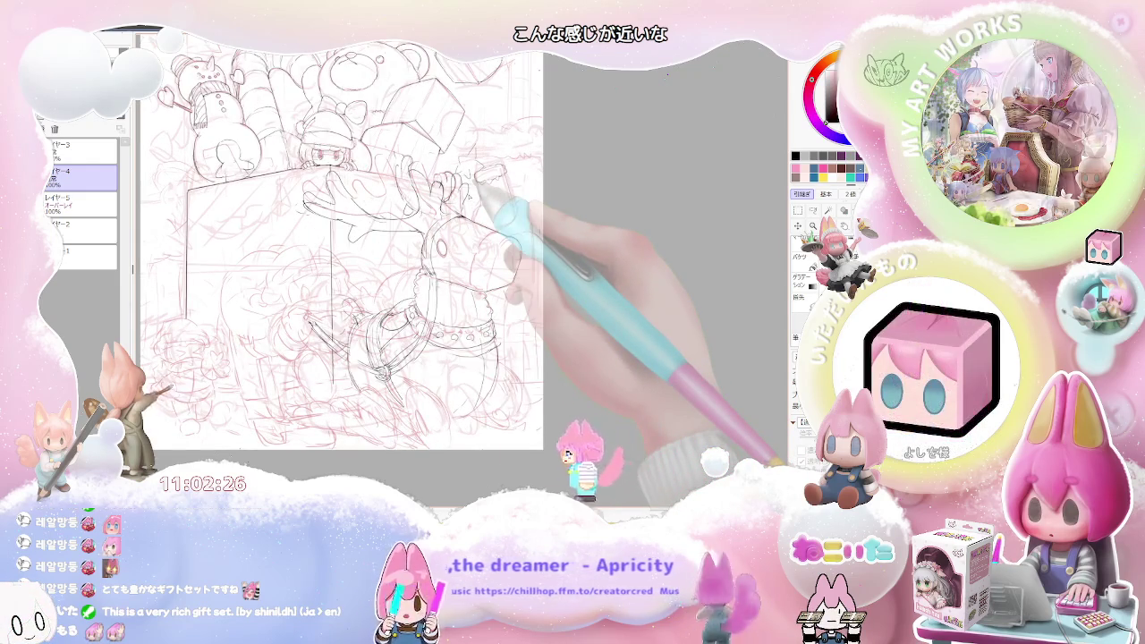
key(ctrl+plus)
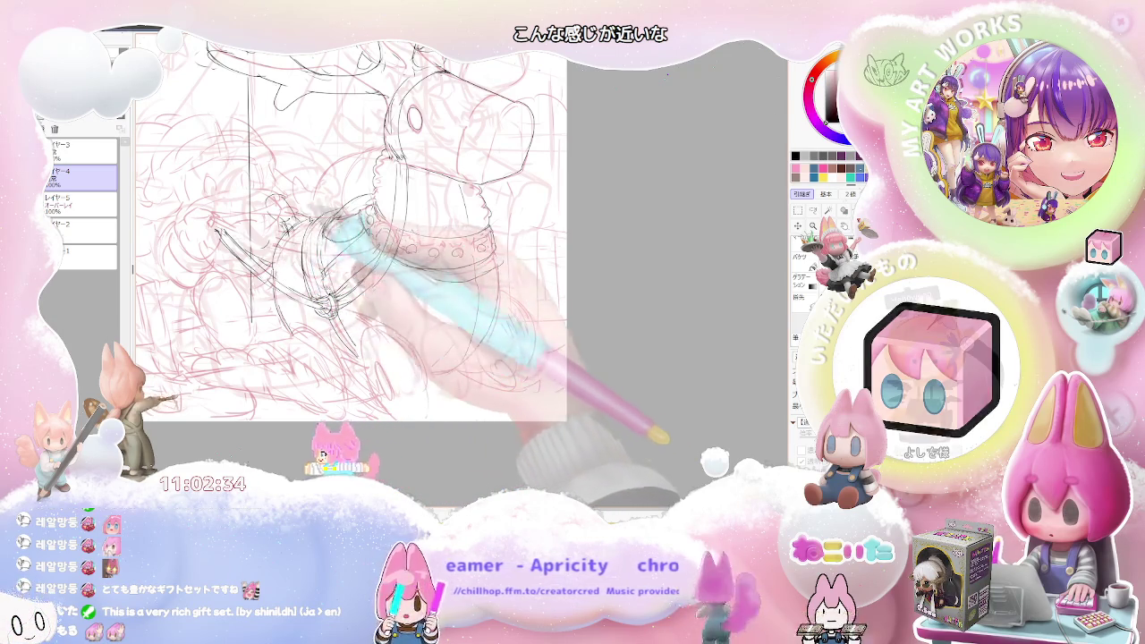
key(Insert)
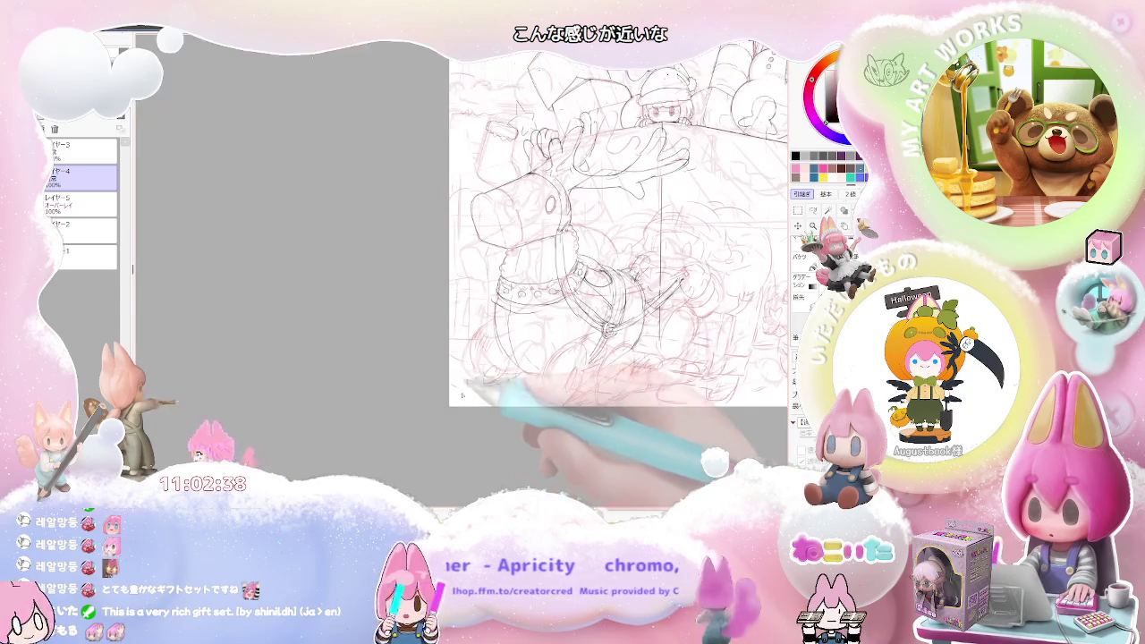
scroll(453, 396, up, 3)
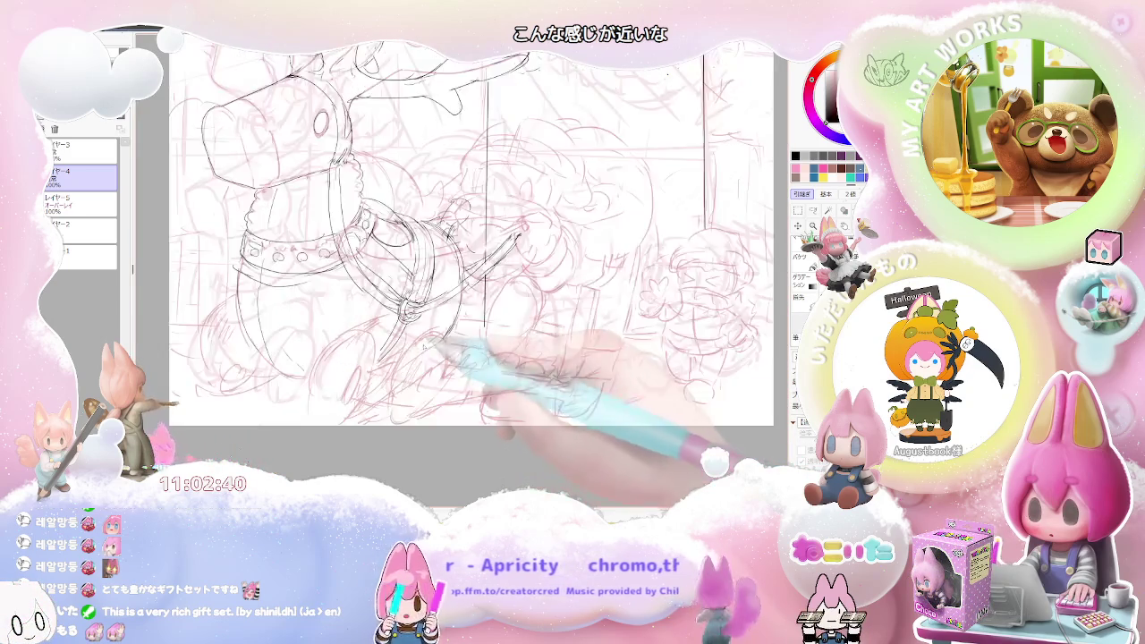
Step: Frame the harness, tilt the canvas to ink the sword lines, then straighten it
scroll(424, 351, up, 2)
drag(440, 301, 381, 307)
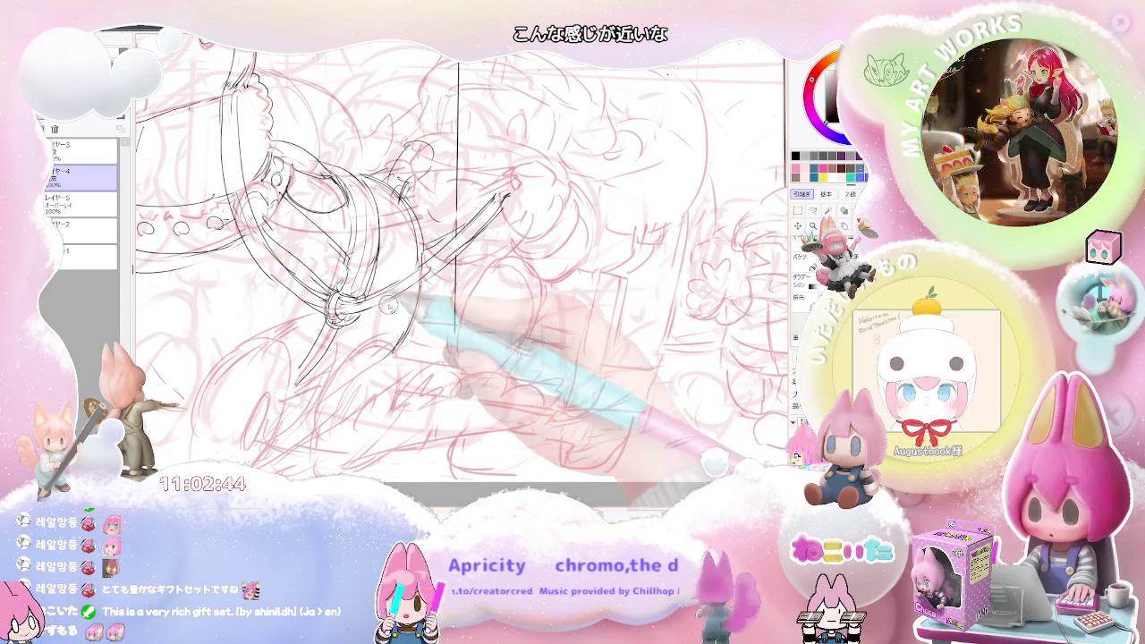
key(End)
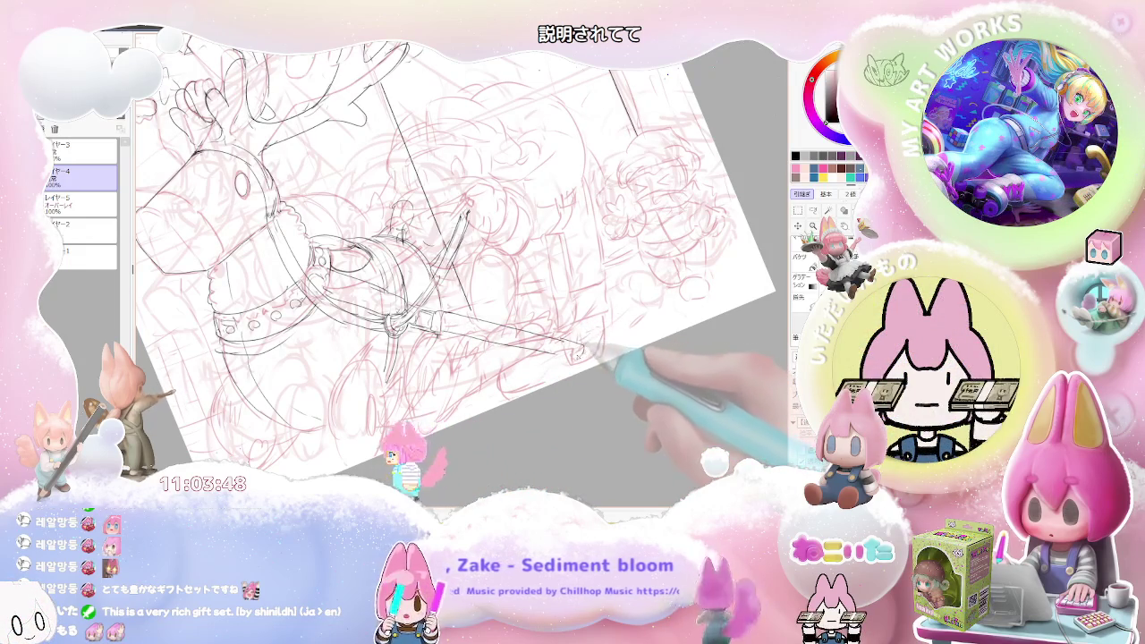
key(Delete)
Step: Draw the lower end of the sword handle on the mirrored canvas
key(Home)
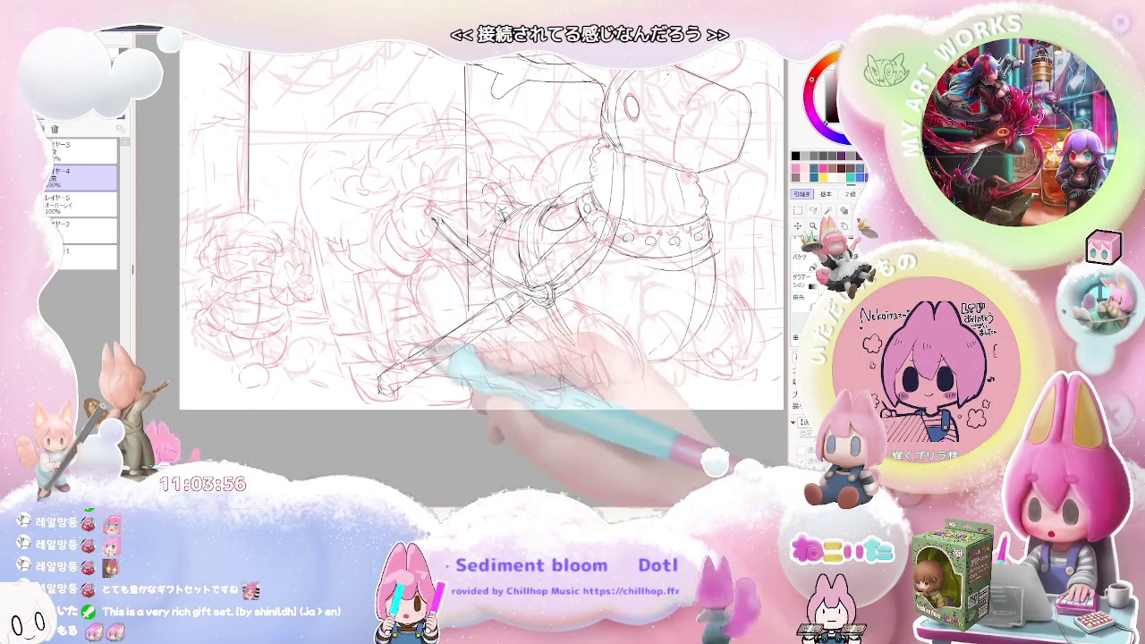
drag(381, 392, 448, 362)
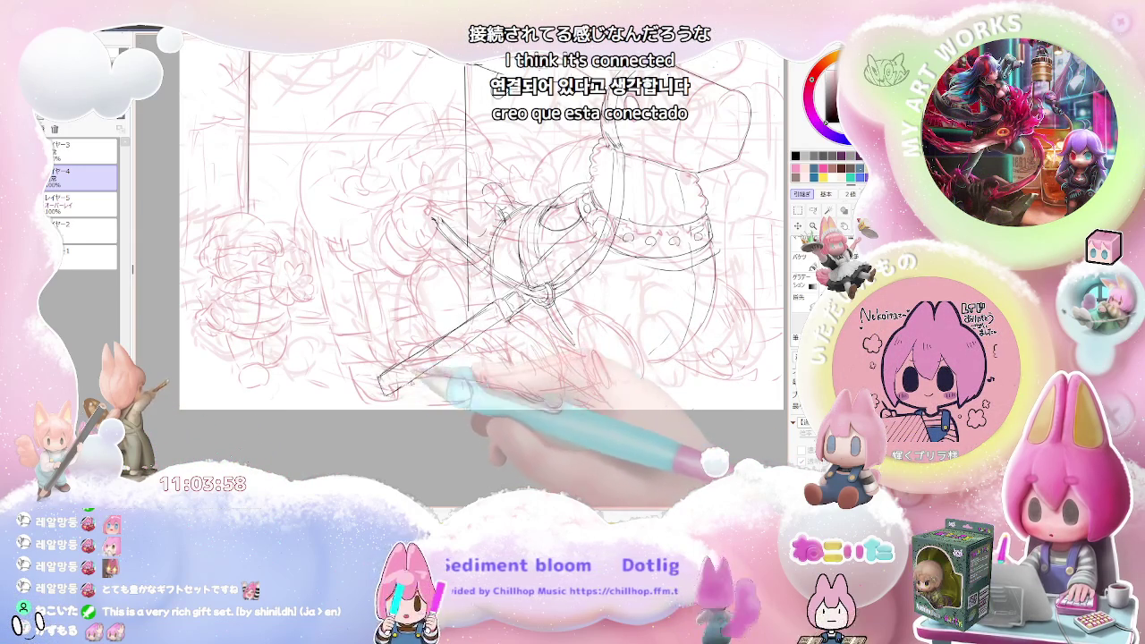
key(ctrl+minus)
key(ctrl+minus)
key(ctrl+minus)
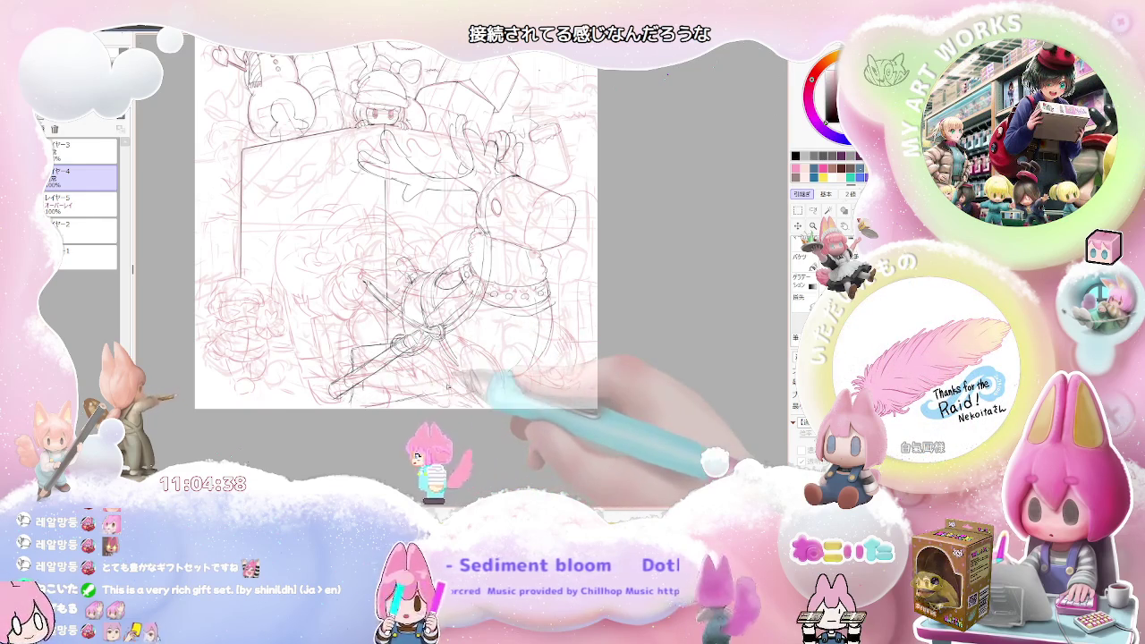
Step: Zoom out to review the whole composition, then back in on the reindeer
key(ctrl+minus)
key(ctrl+plus)
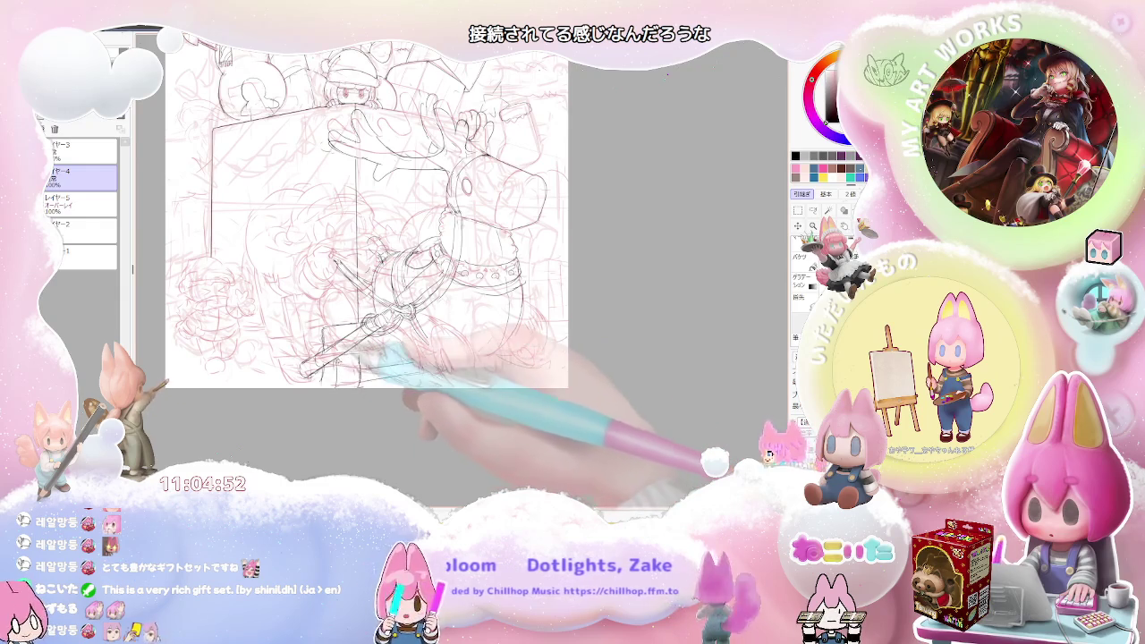
scroll(328, 389, down, 1)
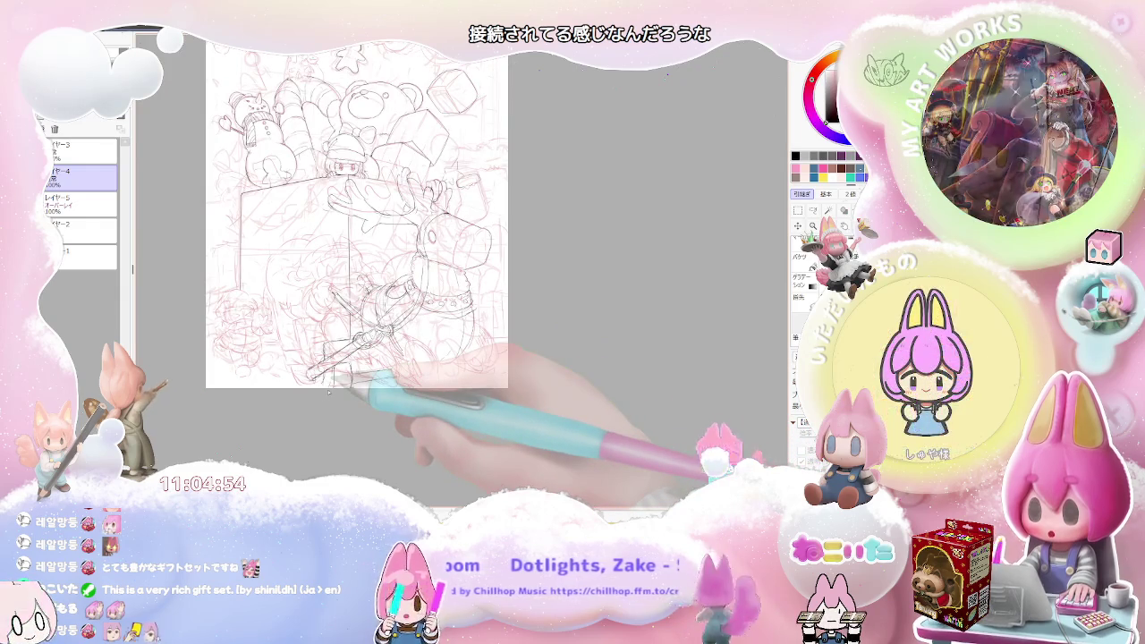
scroll(368, 388, up, 1)
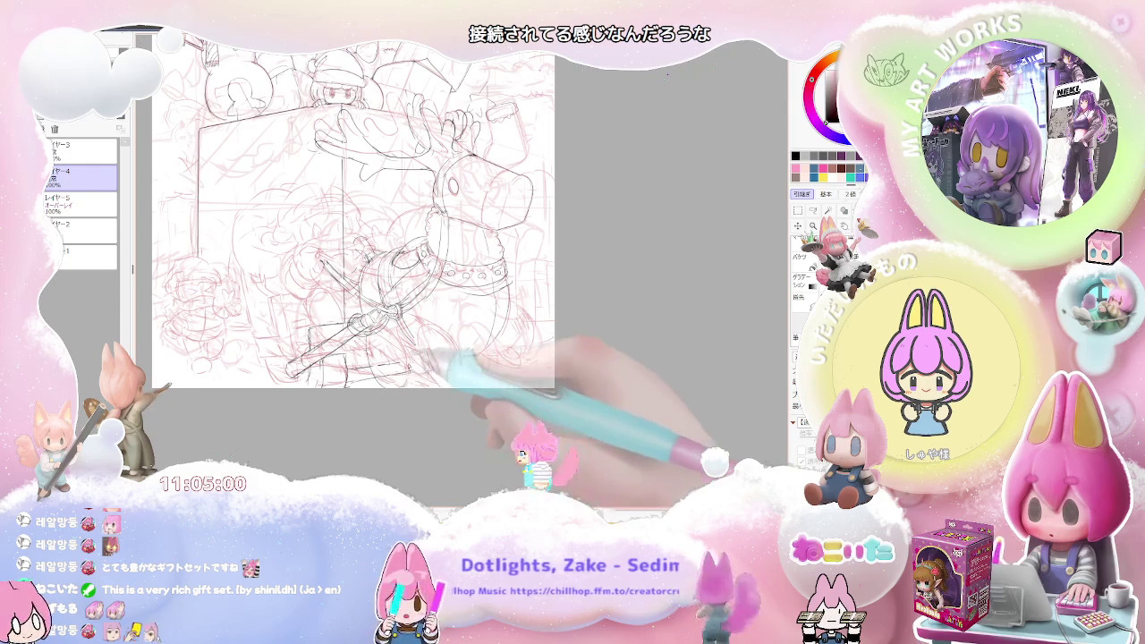
scroll(422, 367, down, 1)
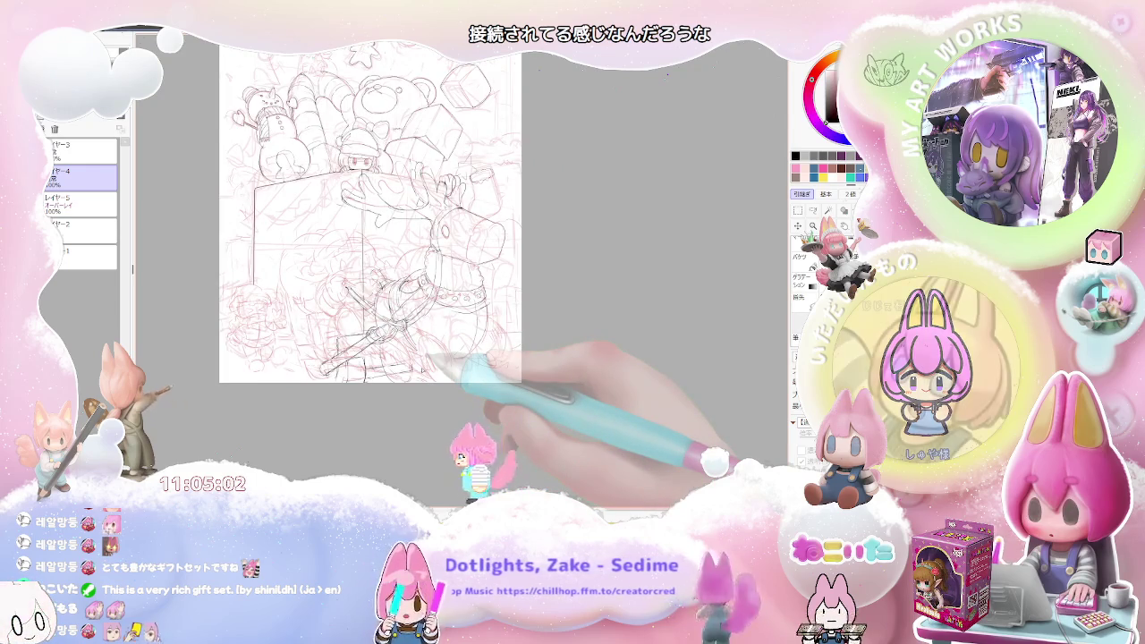
scroll(420, 366, up, 1)
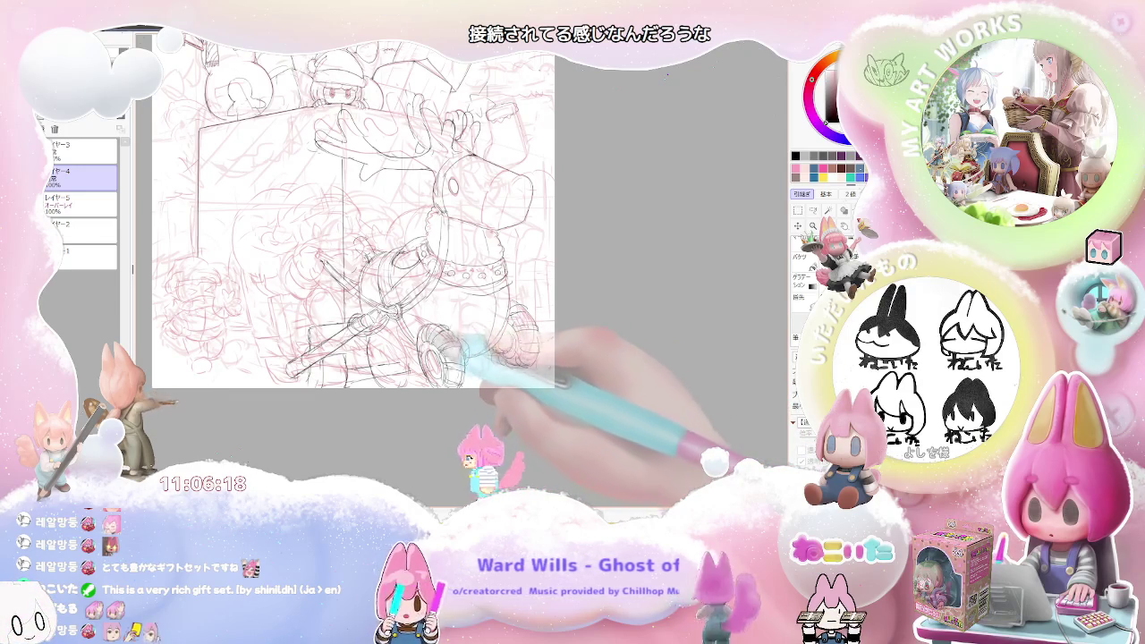
Step: Zoom in on the reindeer toy's wheels for rim detail, then zoom back out
key(minus)
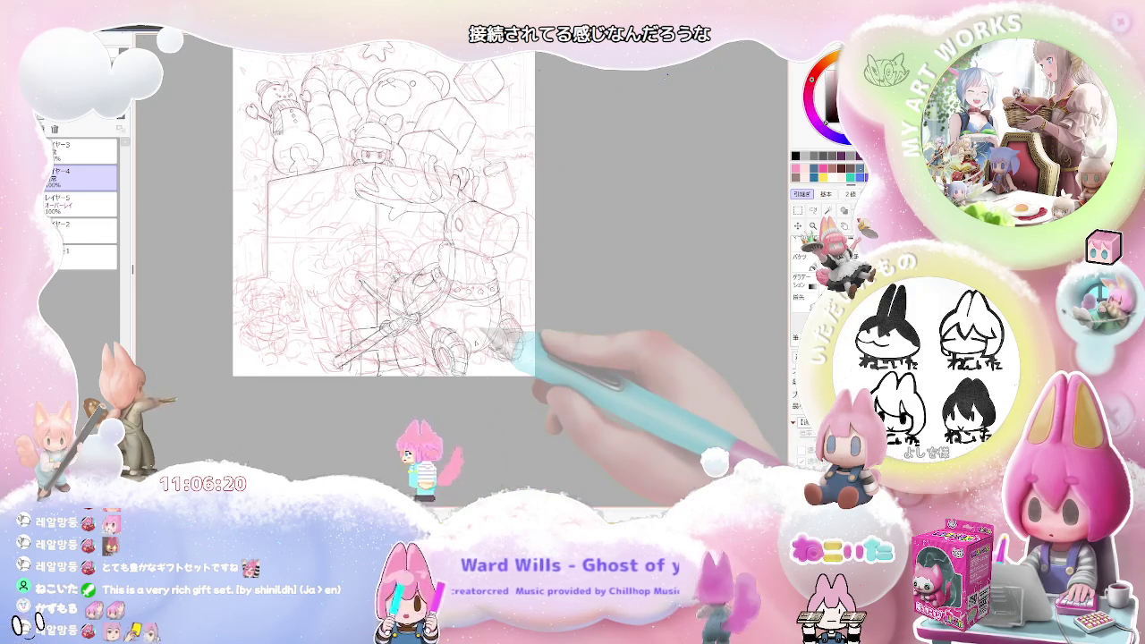
scroll(452, 358, up, 3)
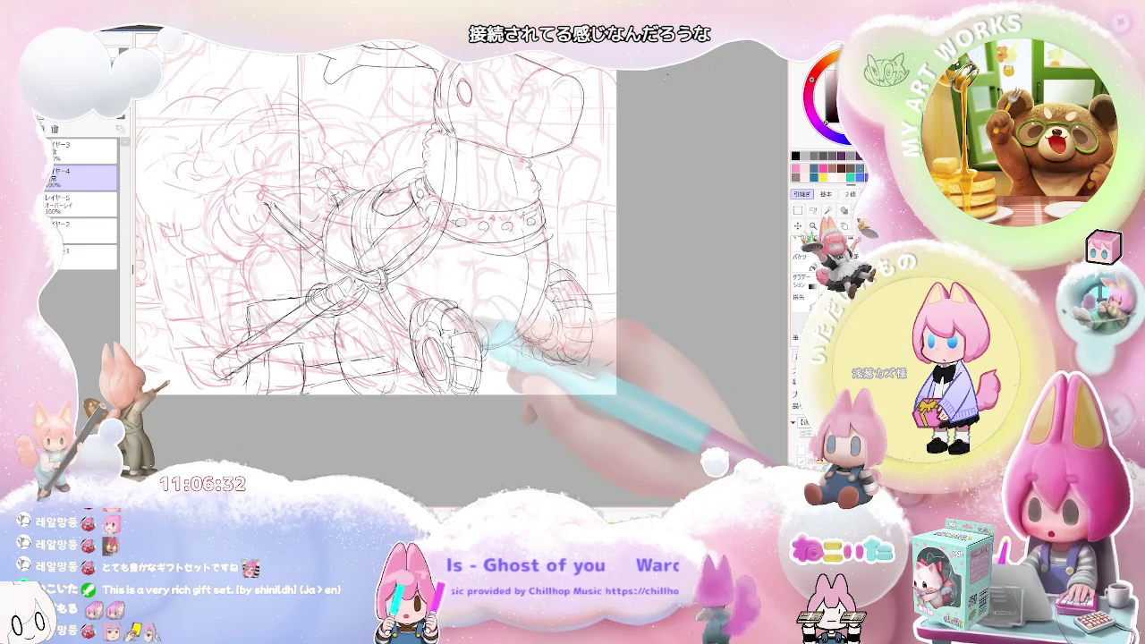
key(ctrl+minus)
key(ctrl+minus)
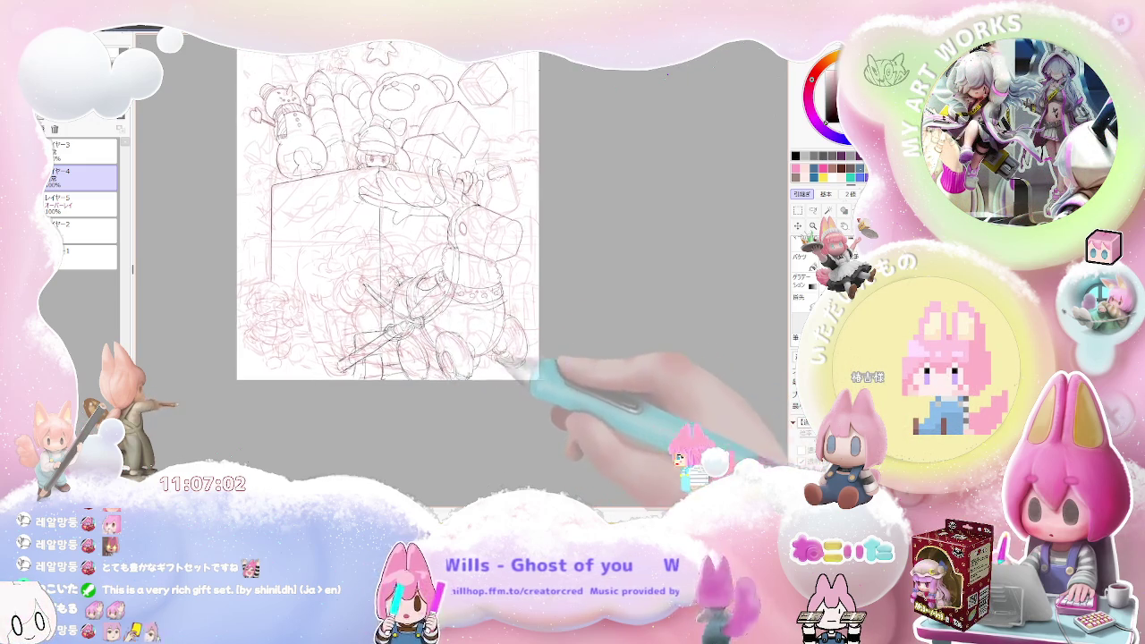
scroll(394, 210, up, 2)
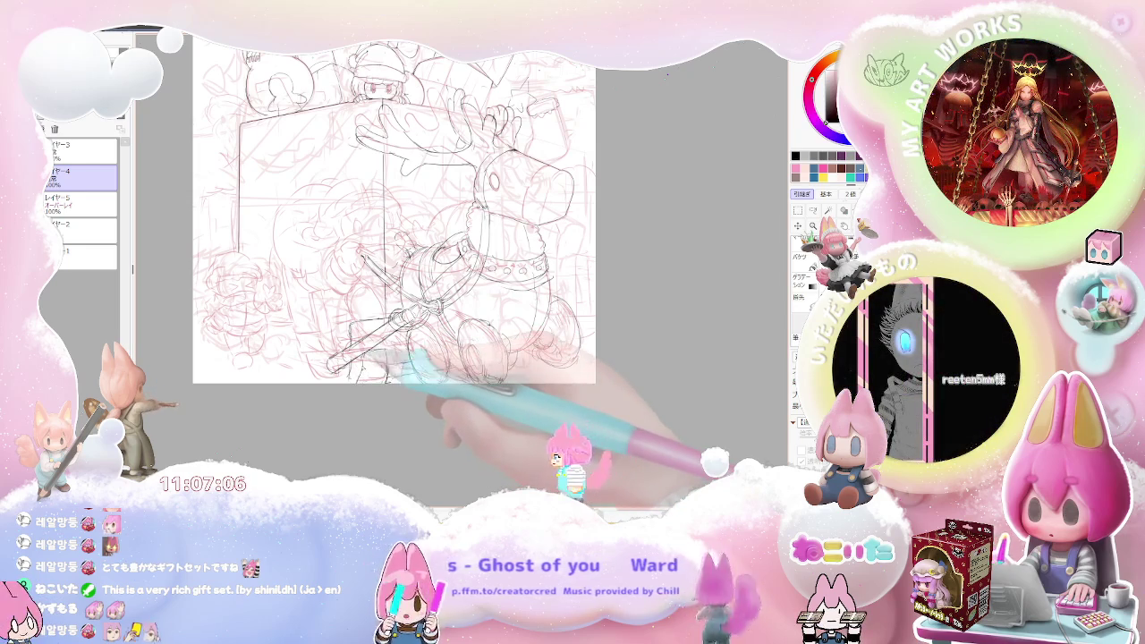
scroll(387, 213, down, 2)
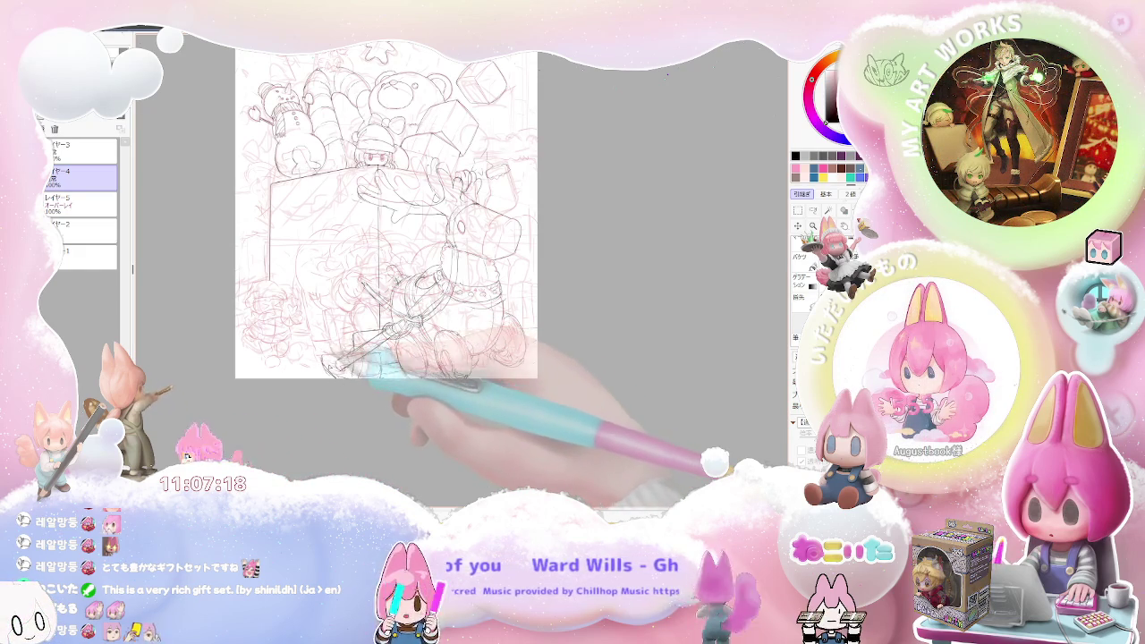
key(ctrl+minus)
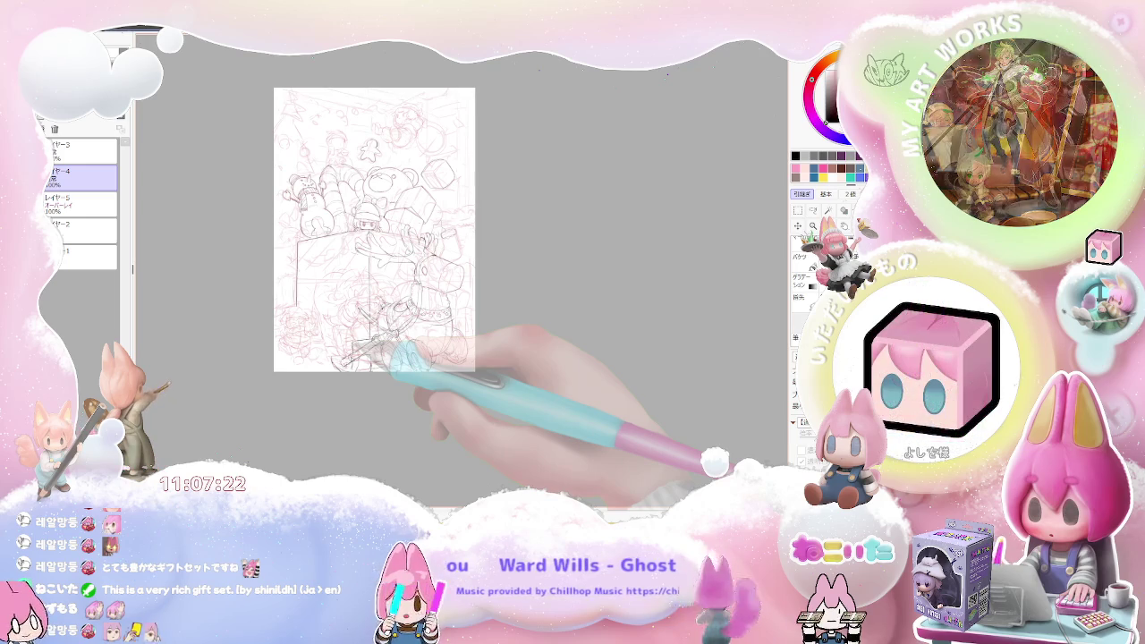
scroll(342, 362, up, 2)
scroll(343, 362, up, 2)
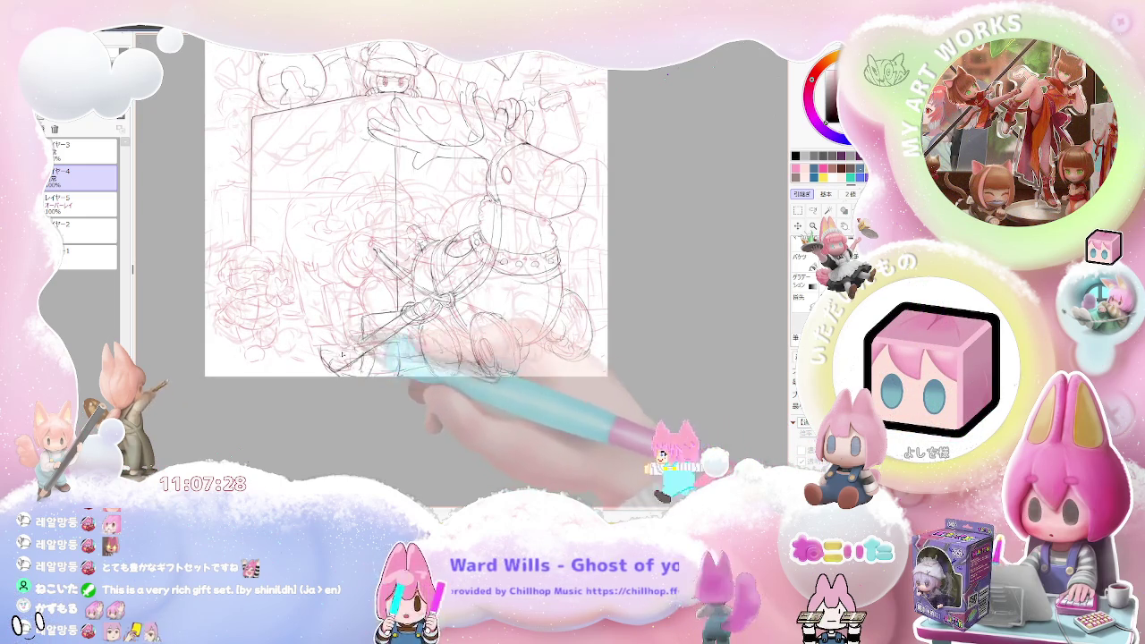
scroll(421, 311, down, 2)
scroll(422, 312, down, 1)
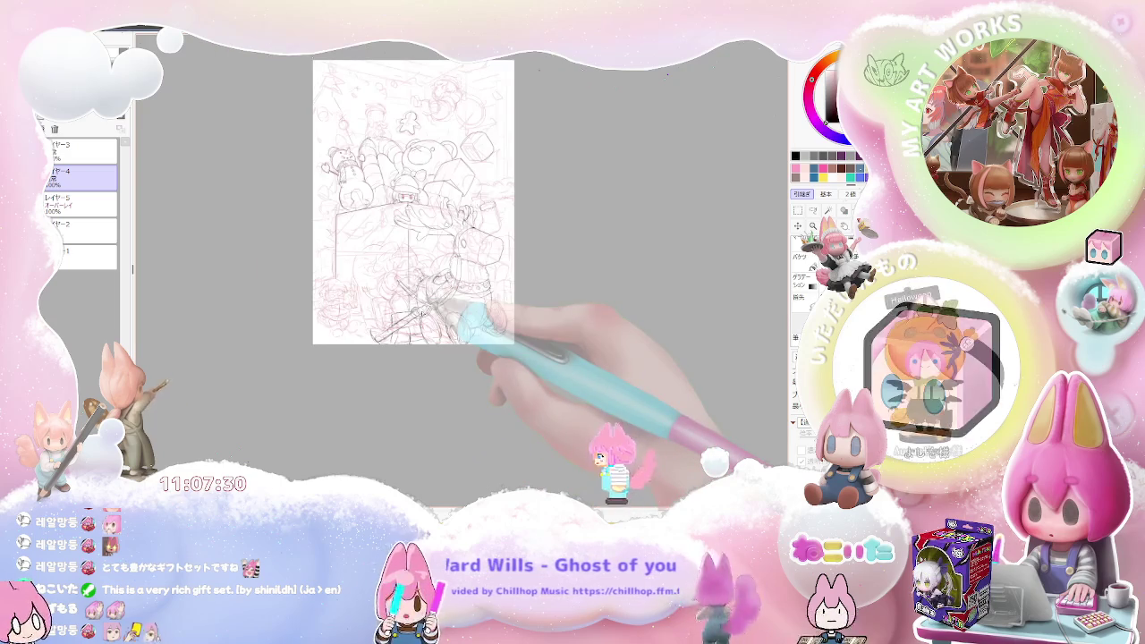
scroll(396, 333, up, 2)
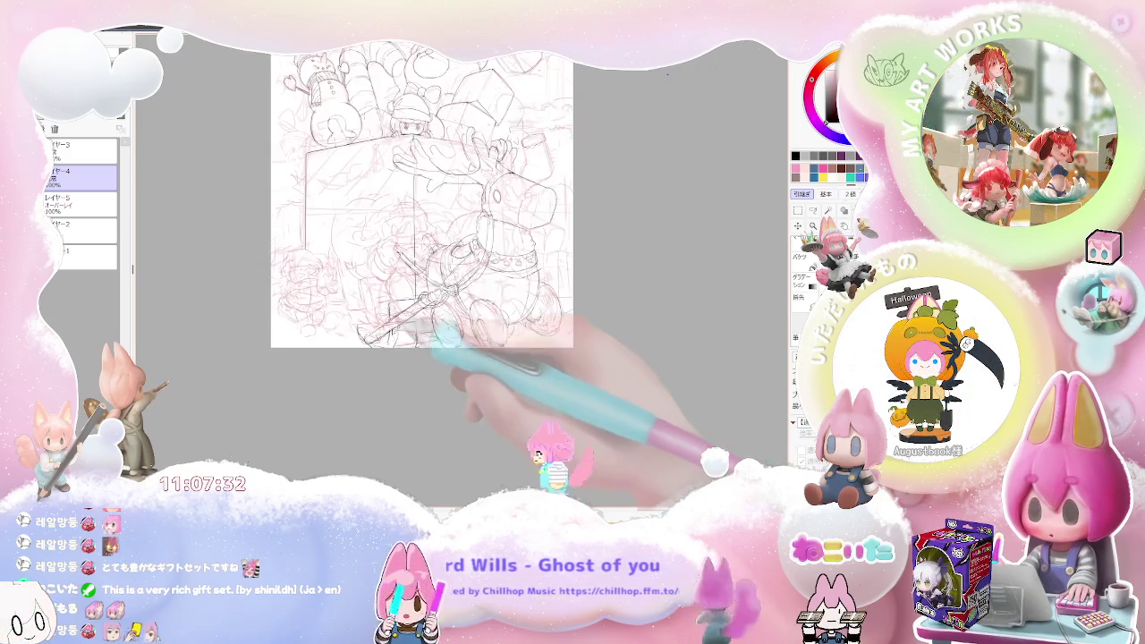
scroll(397, 333, up, 1)
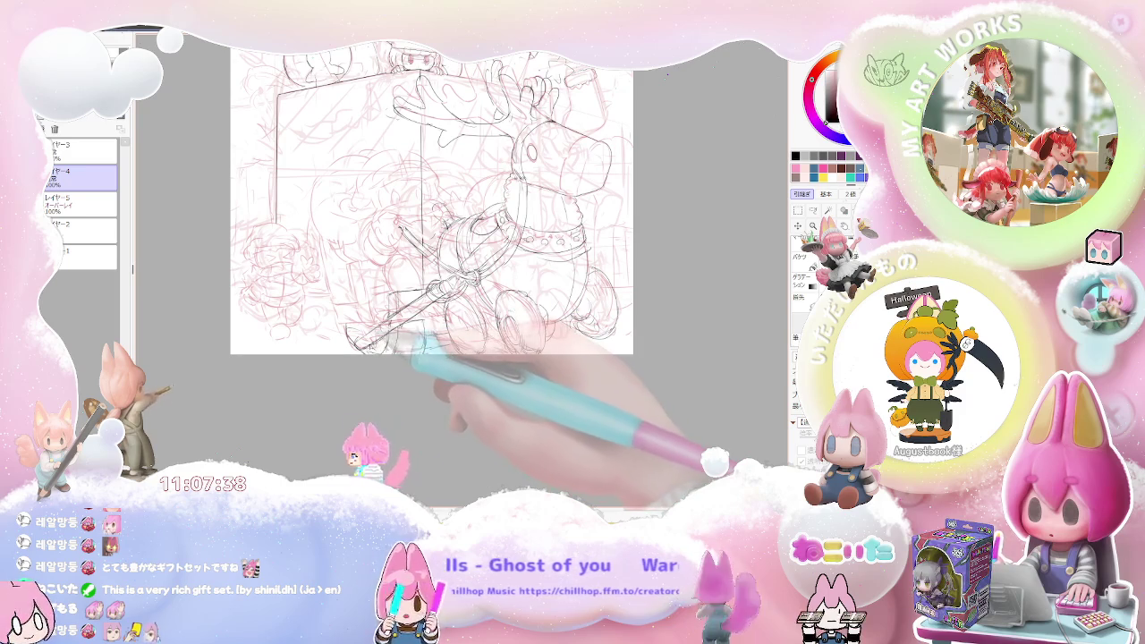
scroll(430, 197, down, 1)
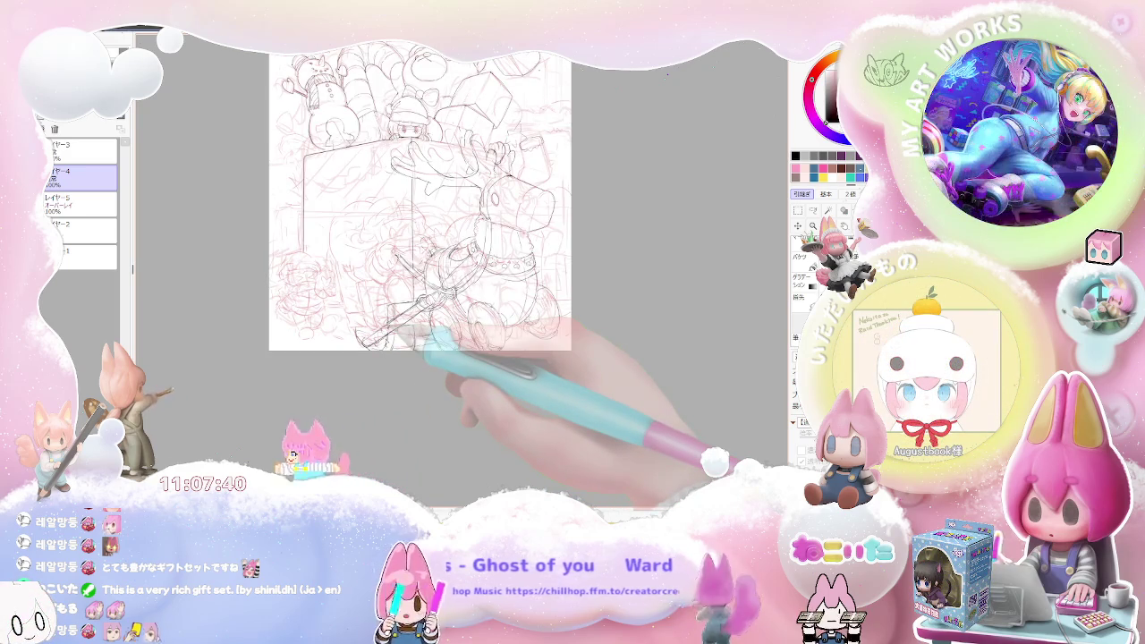
scroll(394, 335, up, 1)
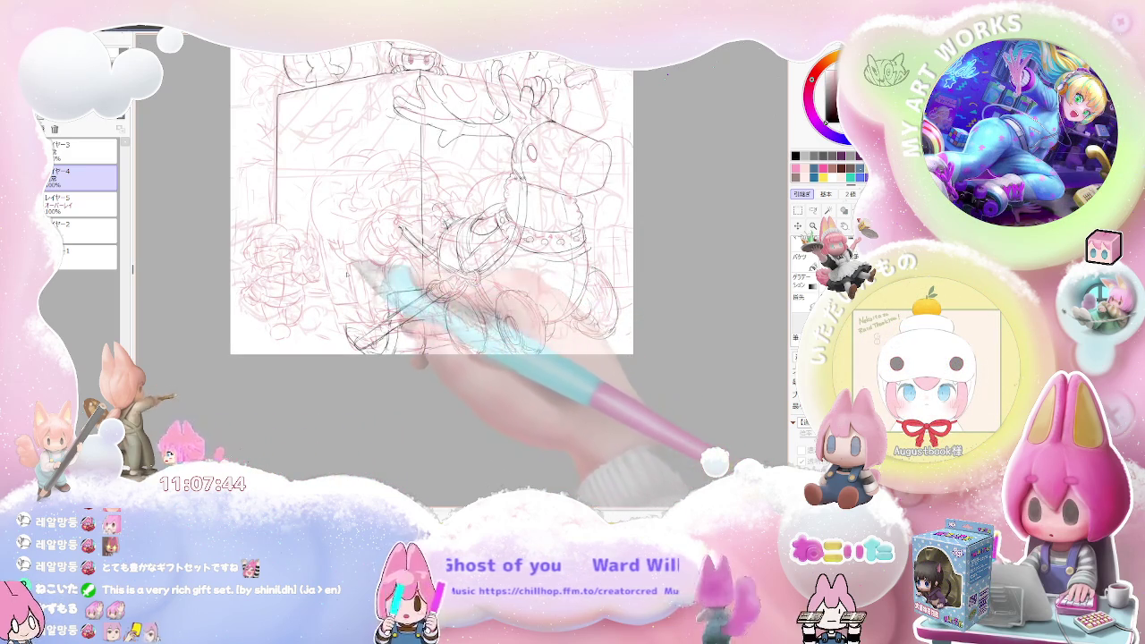
Step: Ink three clean strokes up the reindeer toy's lower-left body beside the wheels
drag(324, 238, 333, 297)
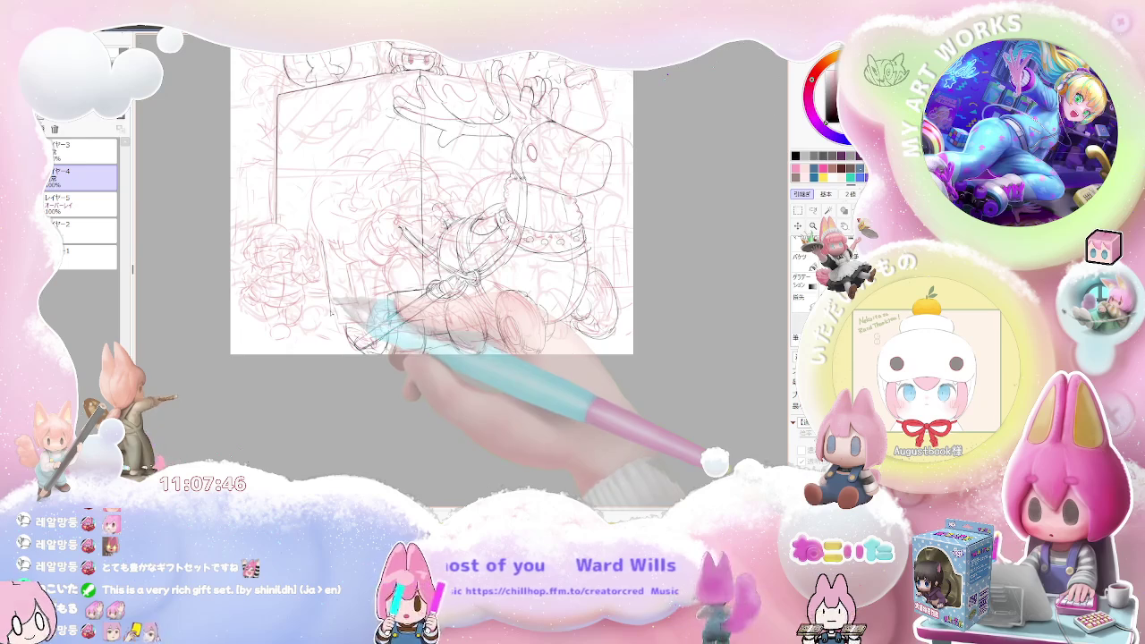
mouse_move(325, 256)
mouse_down()
mouse_move(358, 319)
mouse_move(352, 340)
mouse_up()
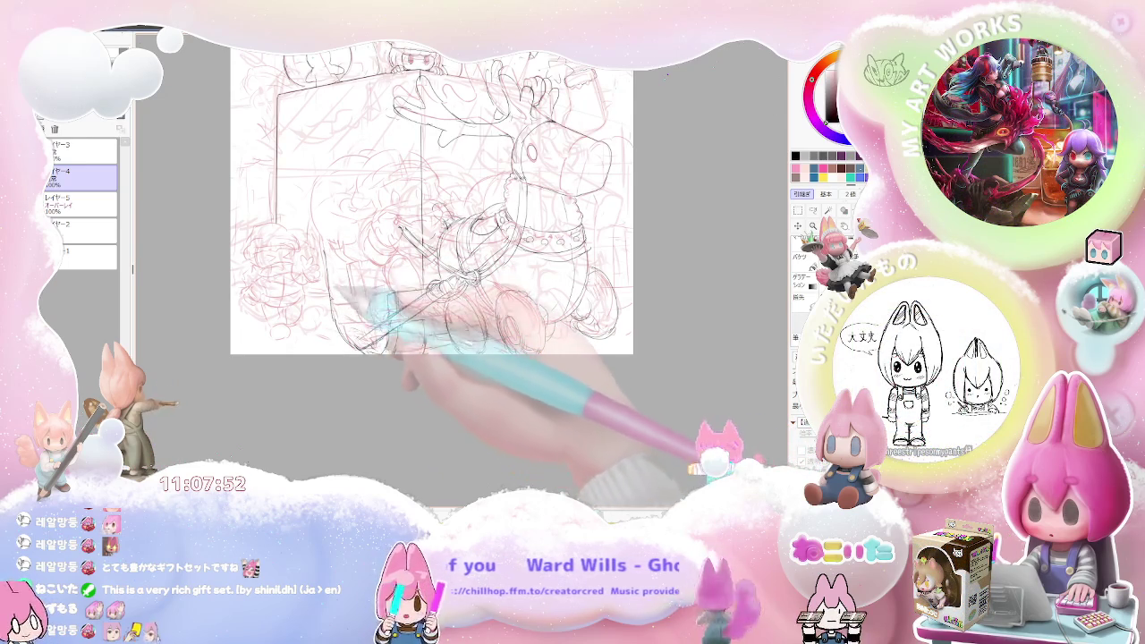
drag(346, 284, 325, 236)
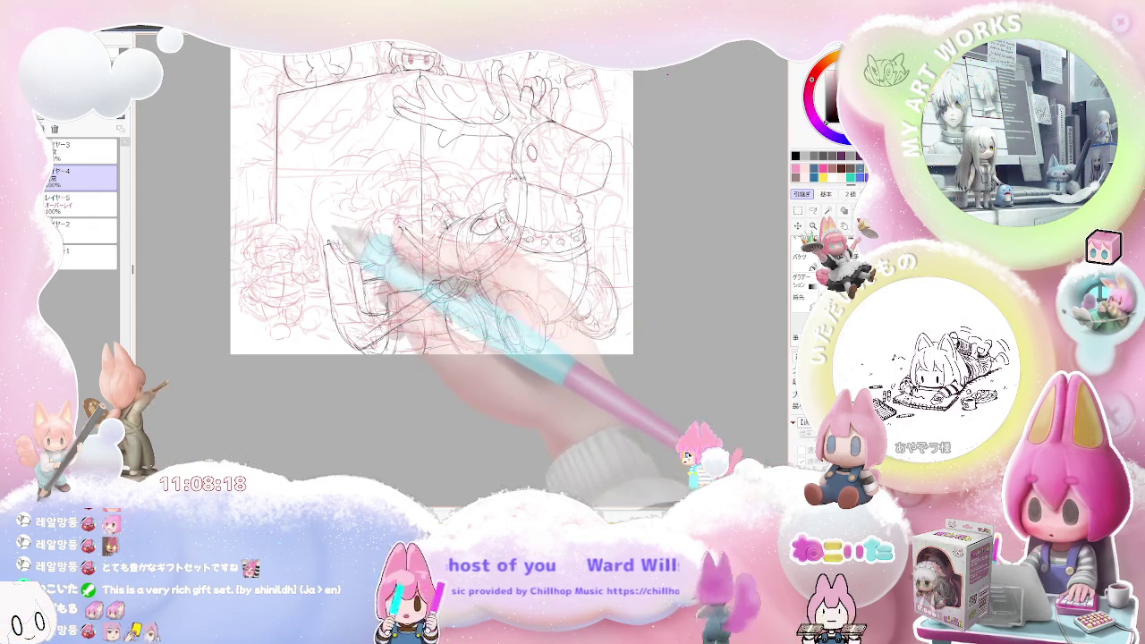
drag(528, 305, 460, 382)
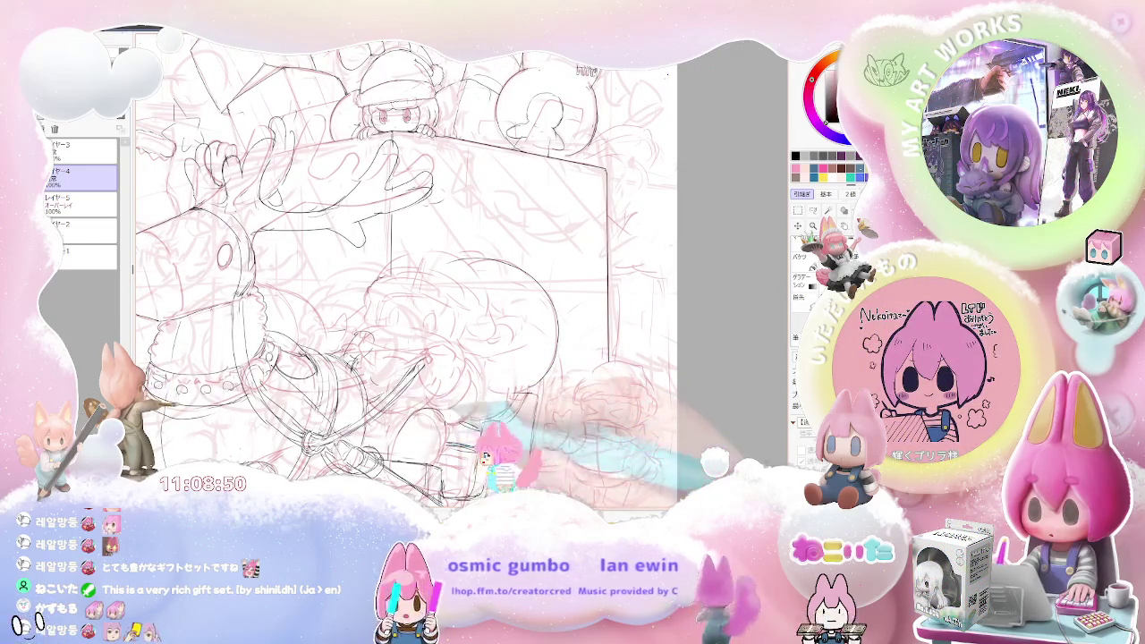
Step: Finish inking the reindeer and harness lines, then zoom out to view the whole canvas
scroll(407, 272, down, 1)
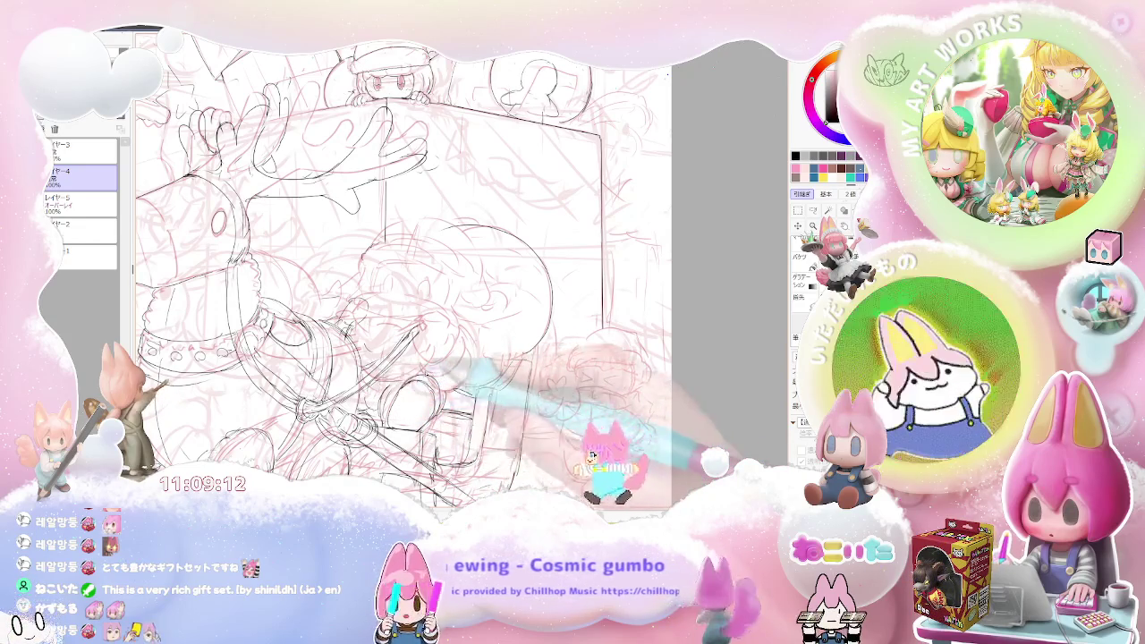
key(ctrl+minus)
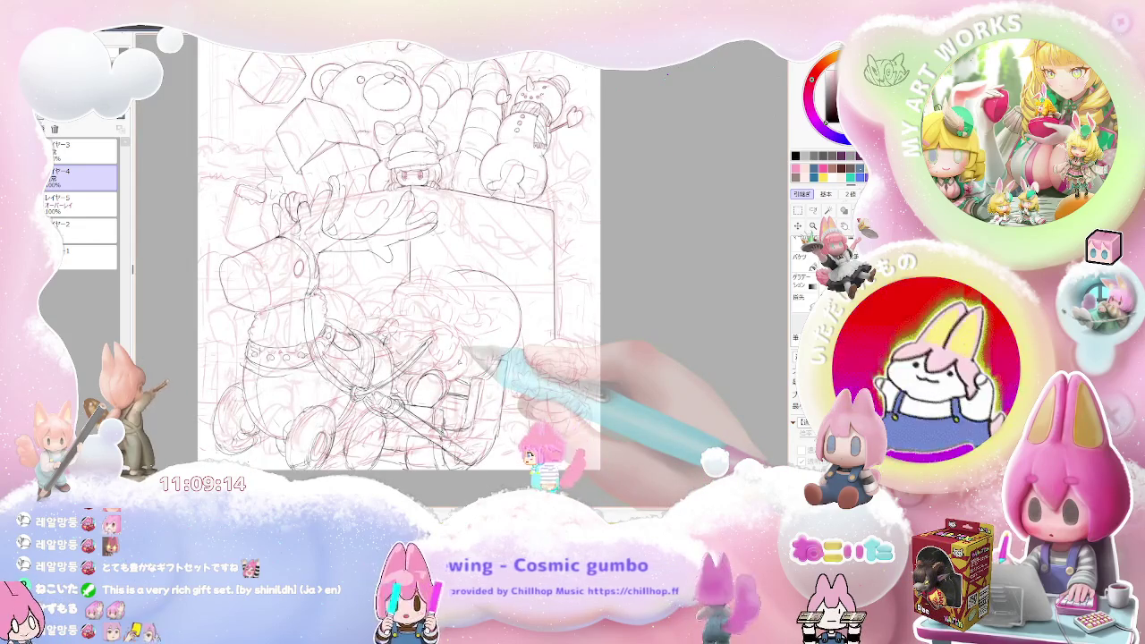
Step: Alternate between full-page view and a close-up of the reindeer and gift box
key(ctrl+minus)
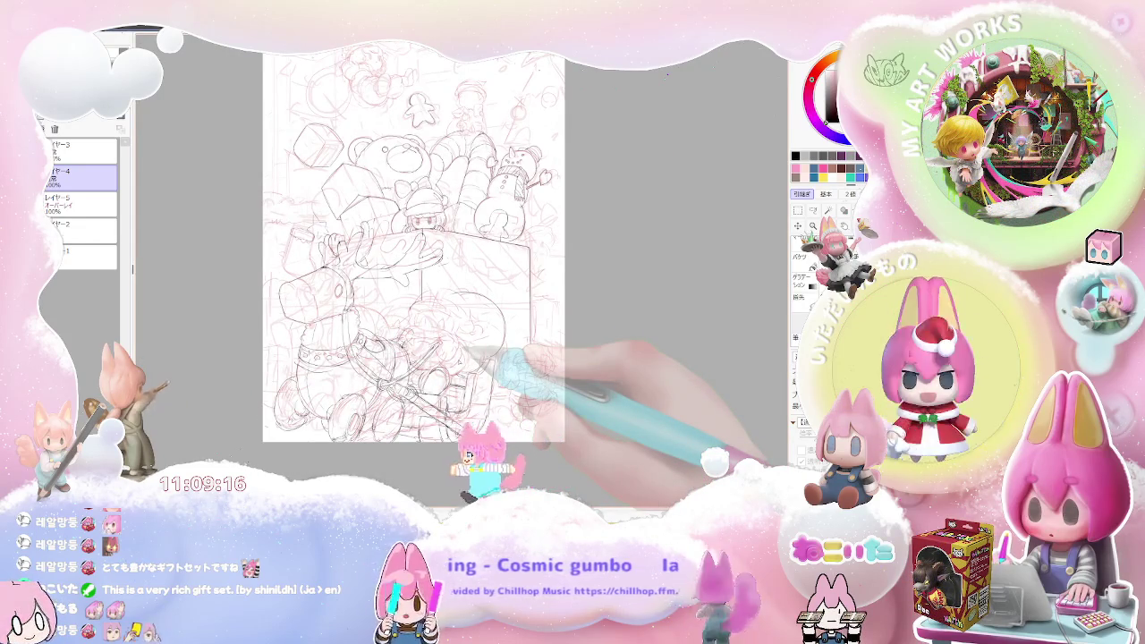
key(ctrl+plus)
key(ctrl+plus)
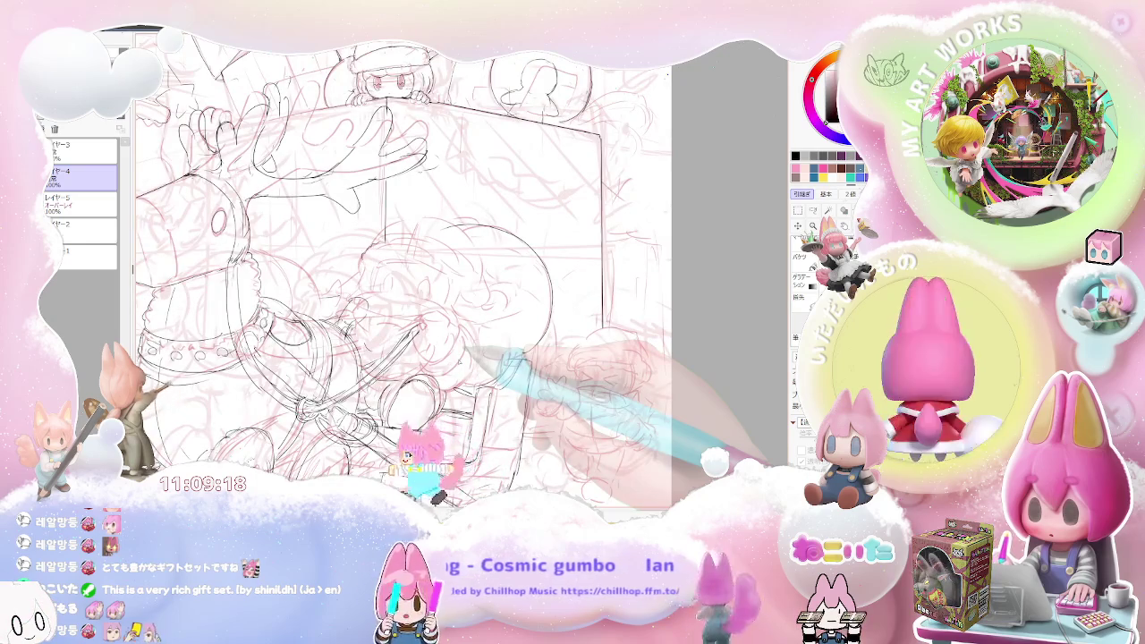
key(ctrl+minus)
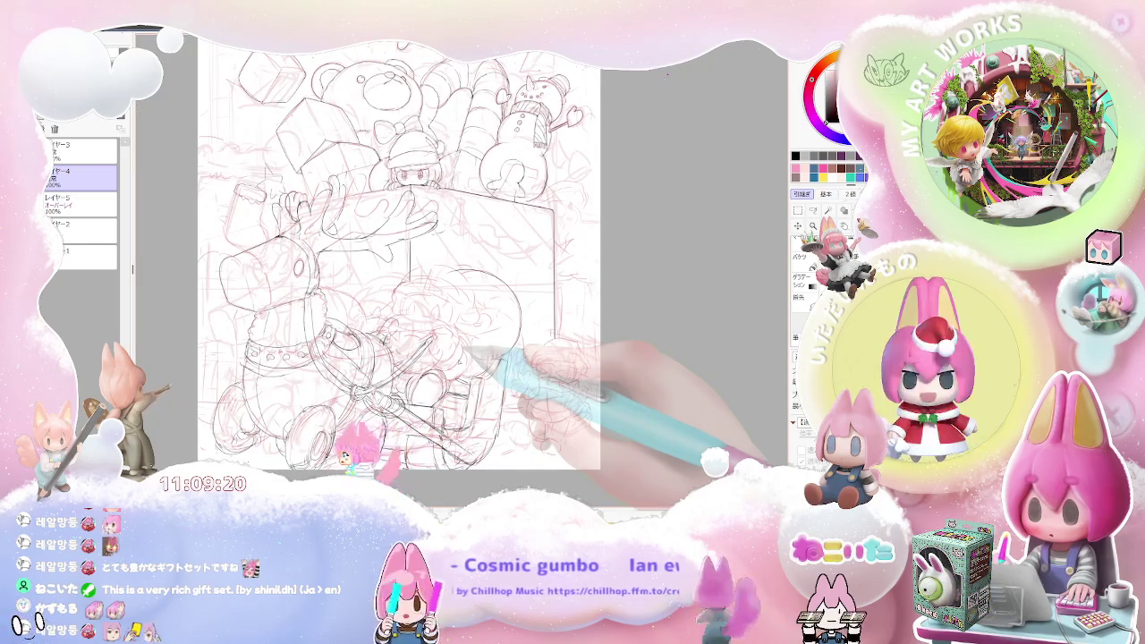
key(ctrl+plus)
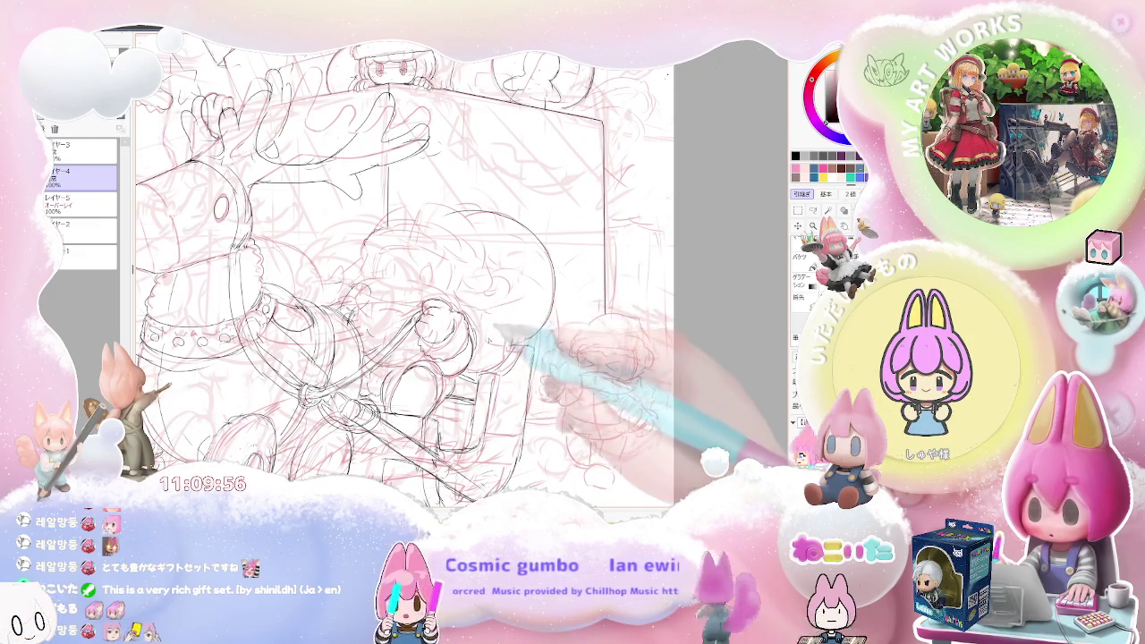
Step: Rotate the canvas to a comfortable angle and ink the reindeer's head, eye and antlers
key(Delete)
key(Delete)
key(Delete)
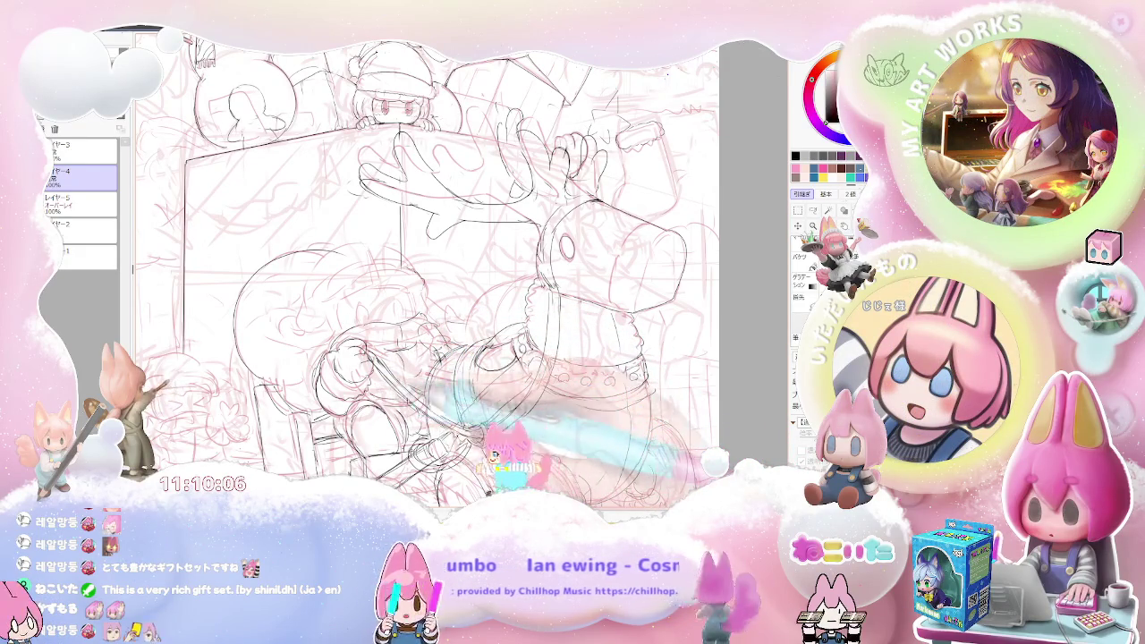
scroll(430, 268, down, 3)
scroll(447, 349, up, 2)
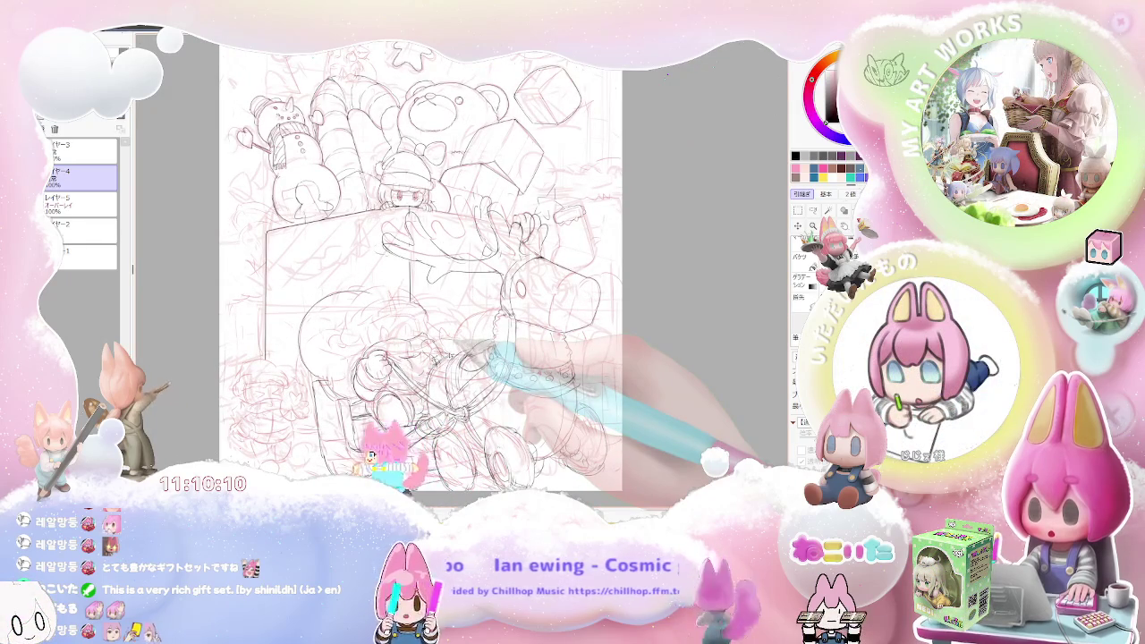
scroll(451, 352, up, 2)
scroll(452, 352, up, 1)
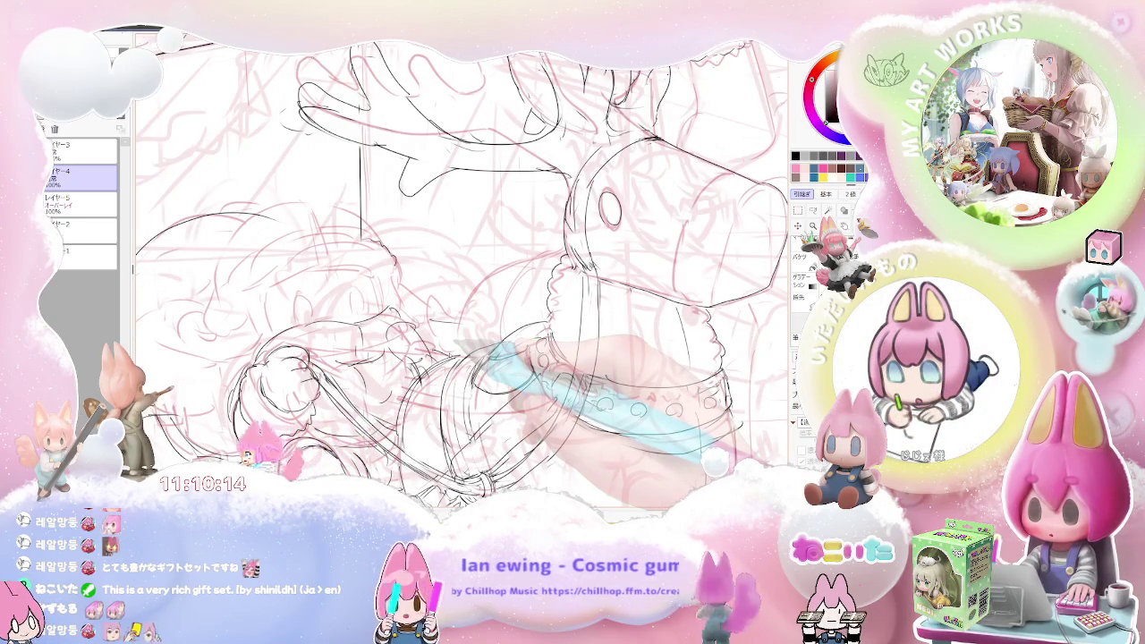
scroll(448, 358, down, 1)
scroll(447, 358, down, 1)
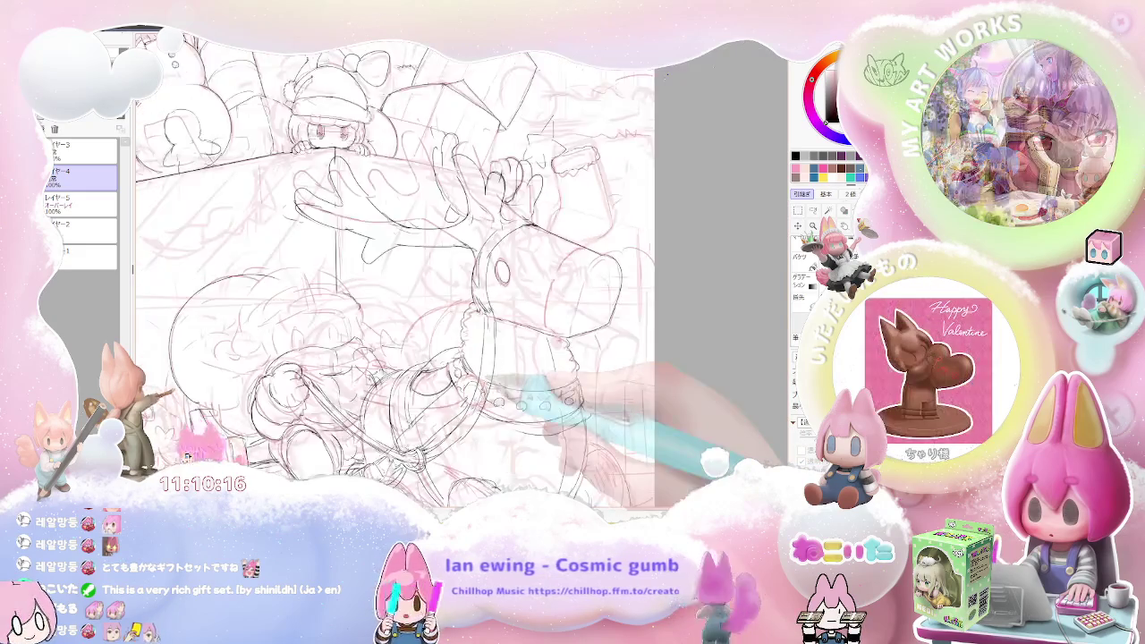
scroll(448, 358, down, 1)
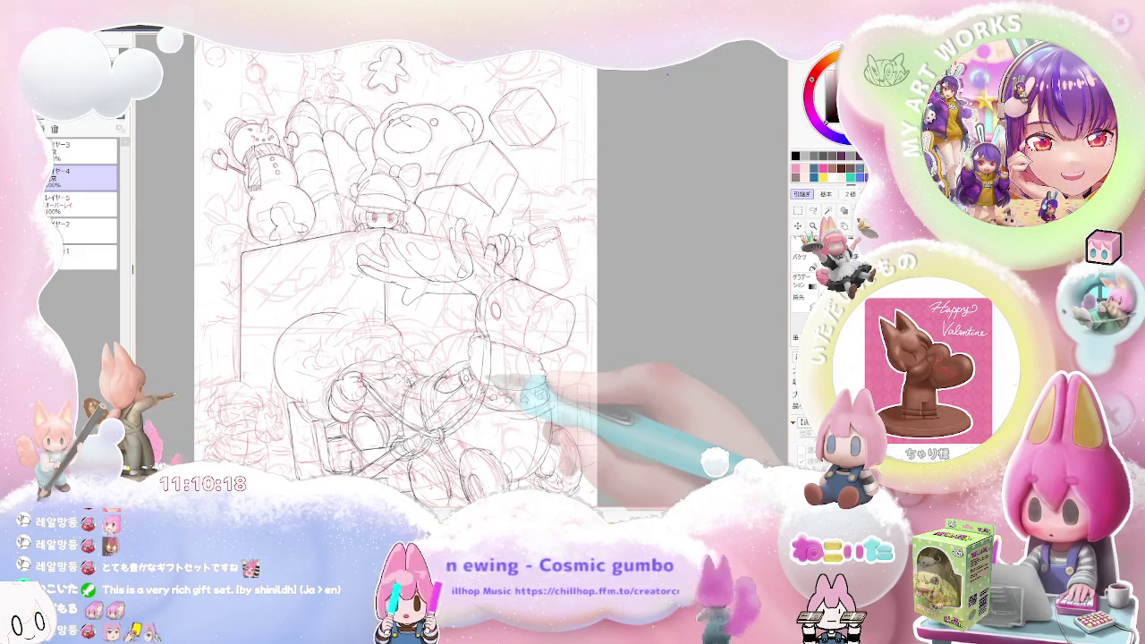
scroll(416, 268, down, 1)
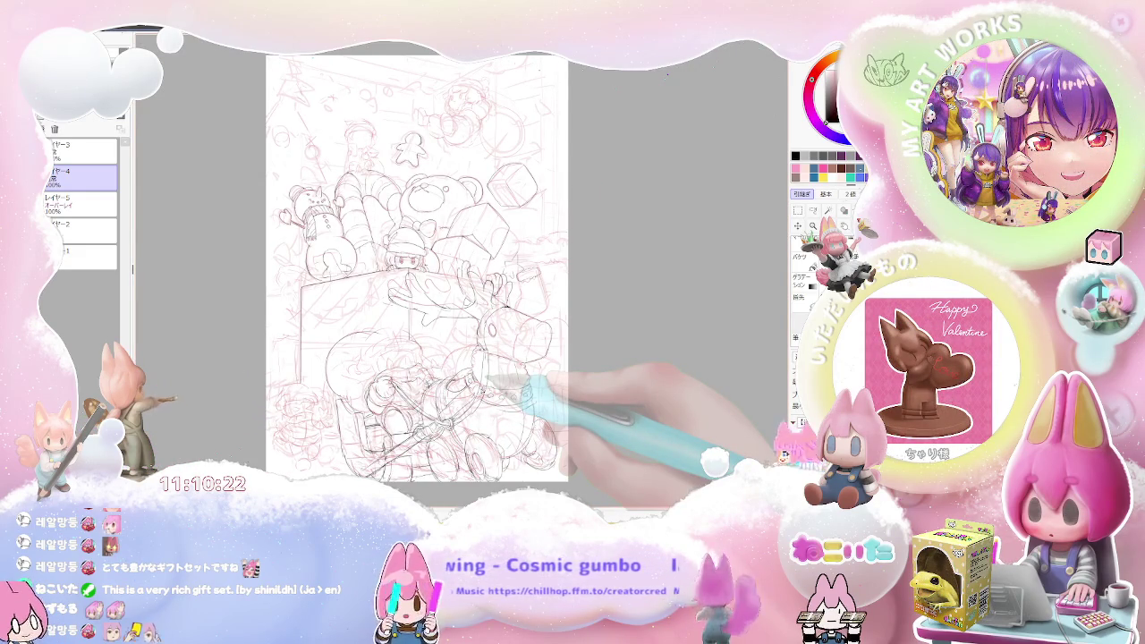
scroll(402, 438, up, 1)
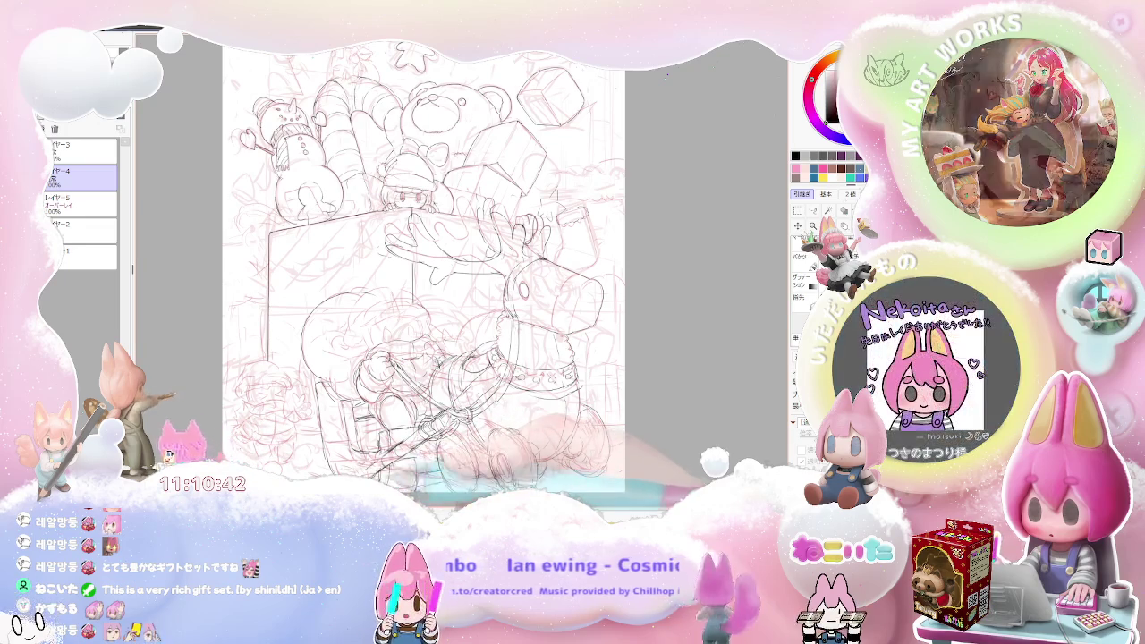
Step: Ink the reindeer's dotted collar, checking the overall line art at full-page zoom
key(minus)
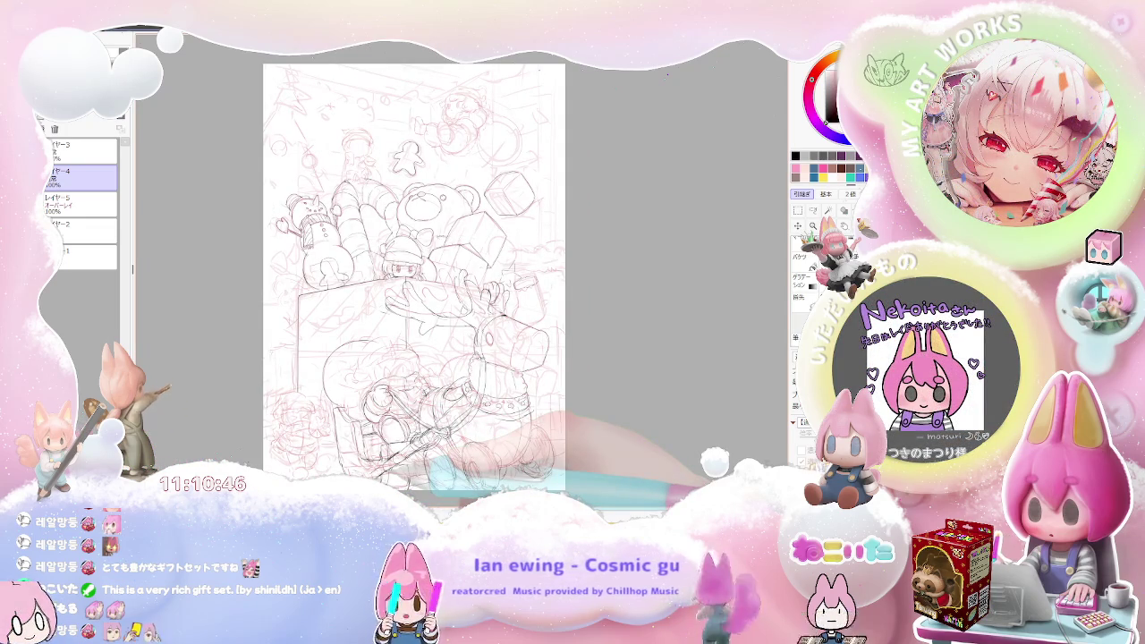
key(plus)
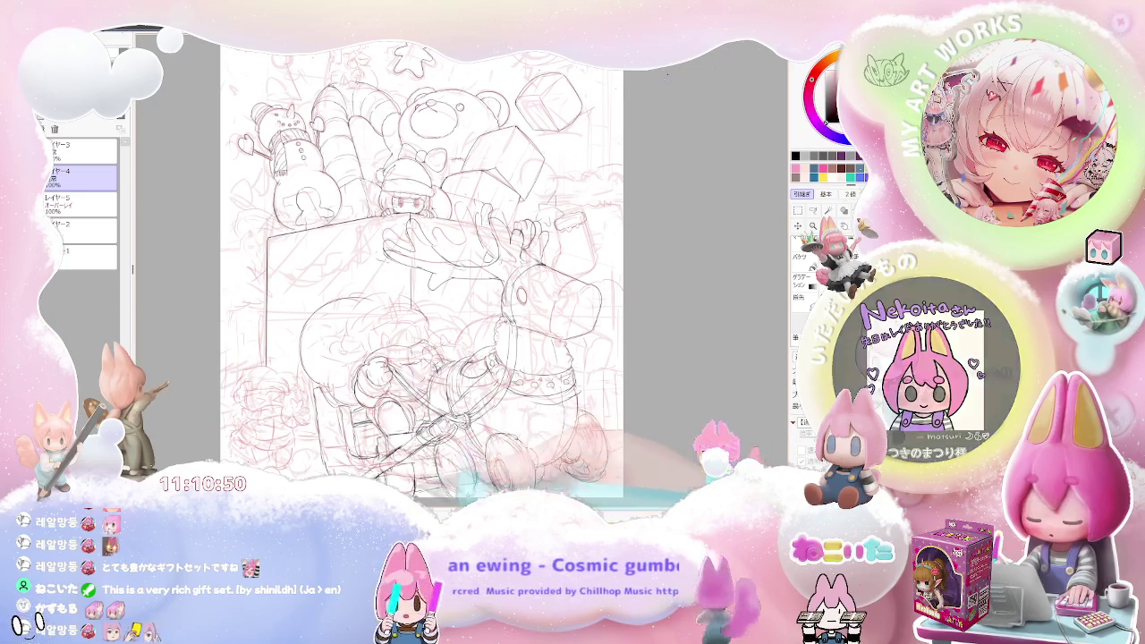
key(minus)
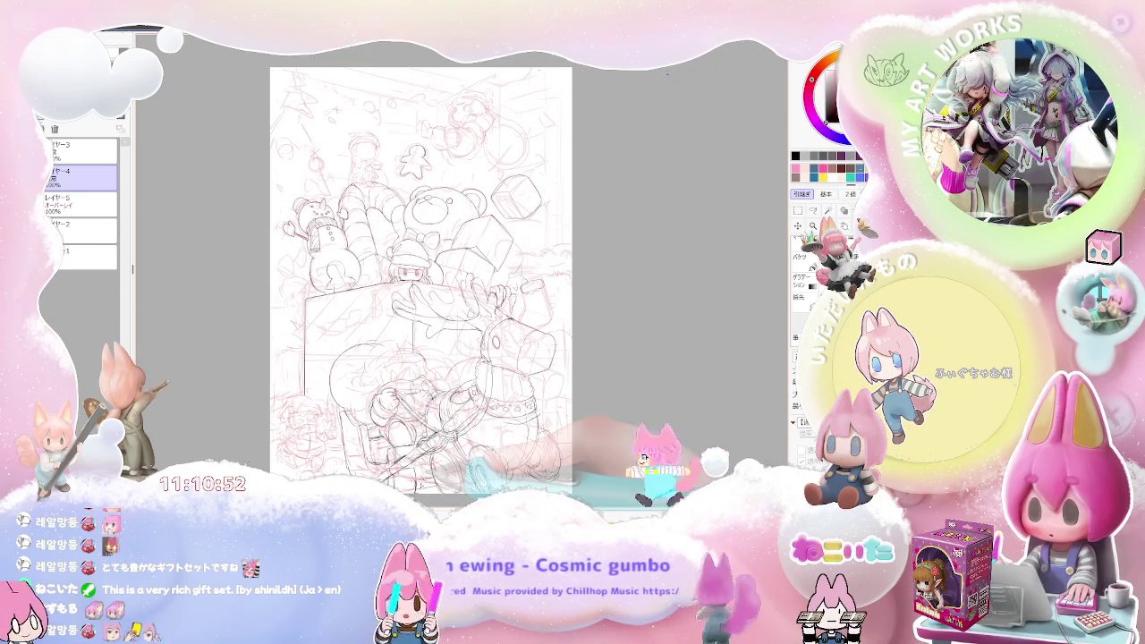
key(plus)
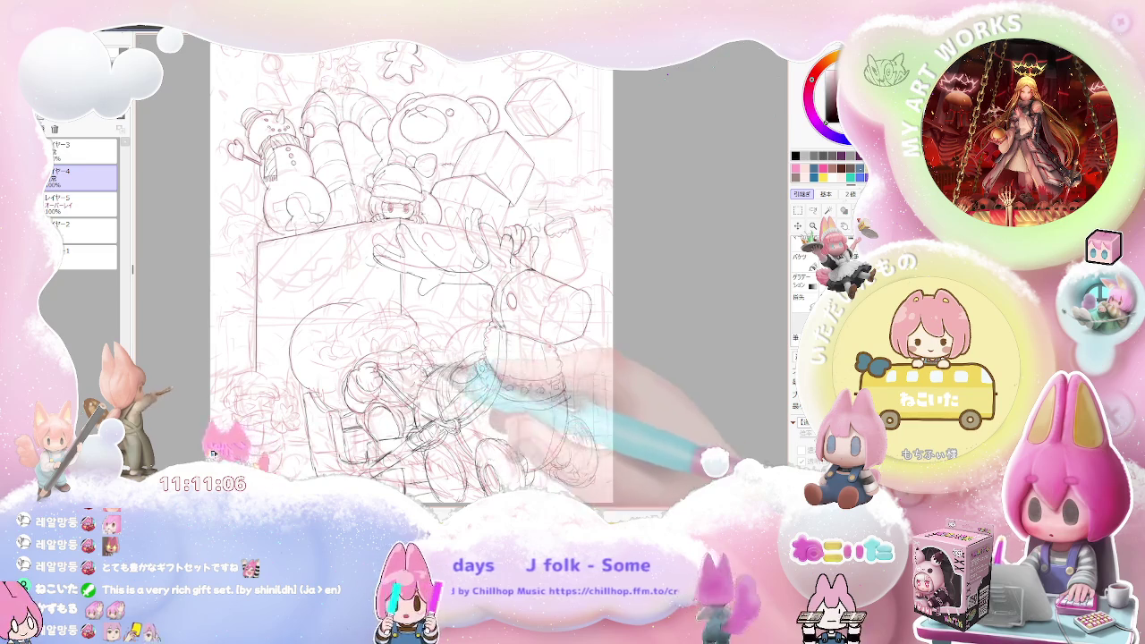
key(minus)
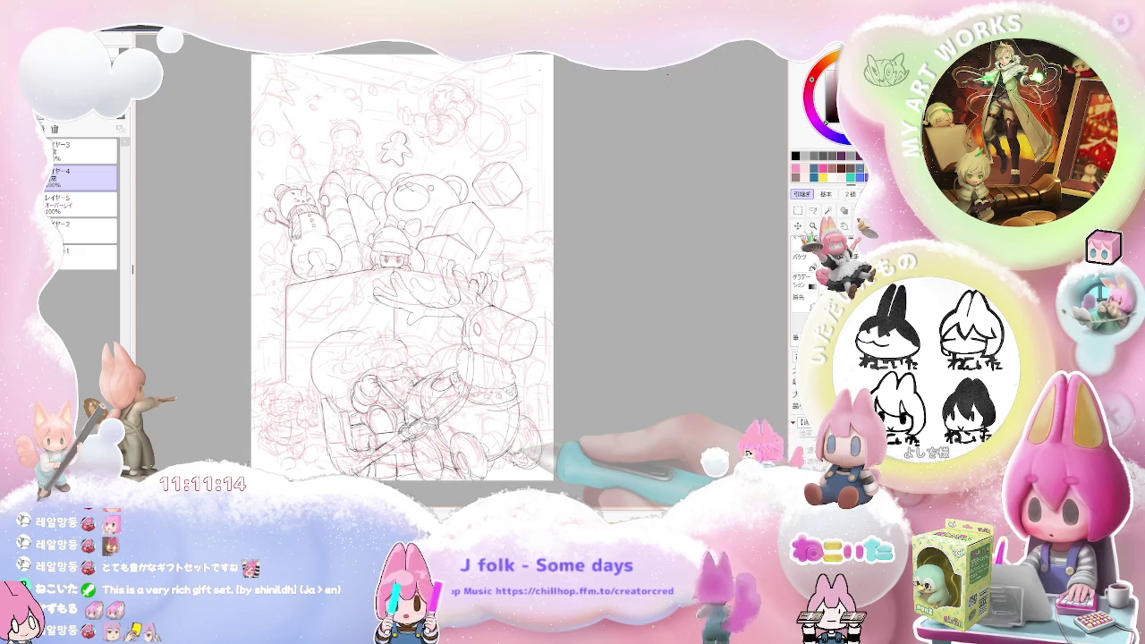
drag(402, 269, 359, 278)
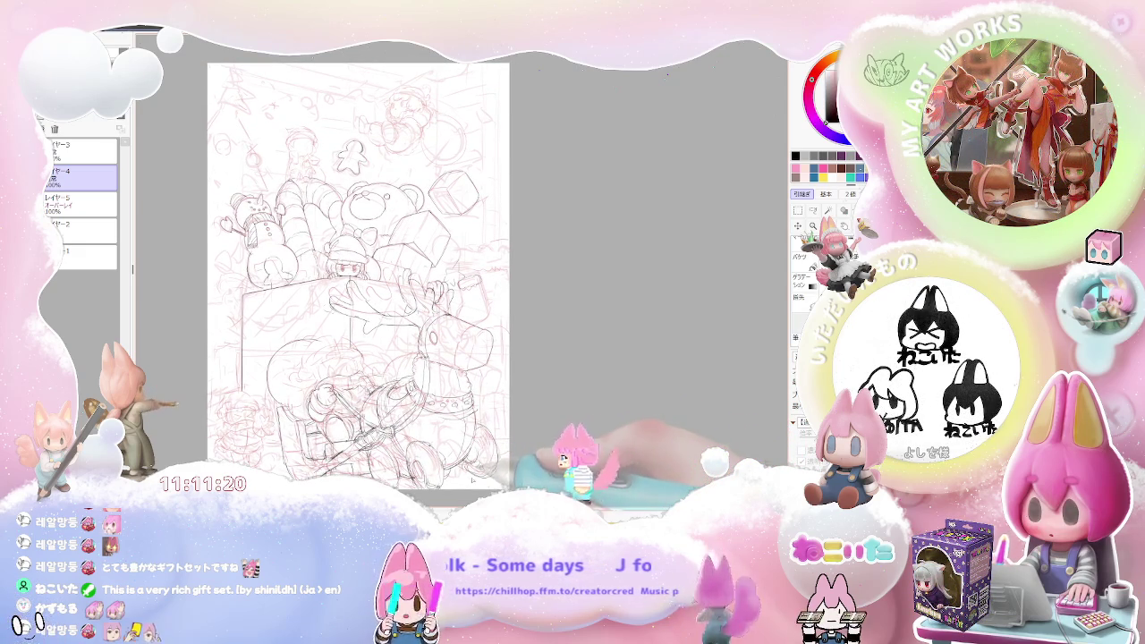
key(l)
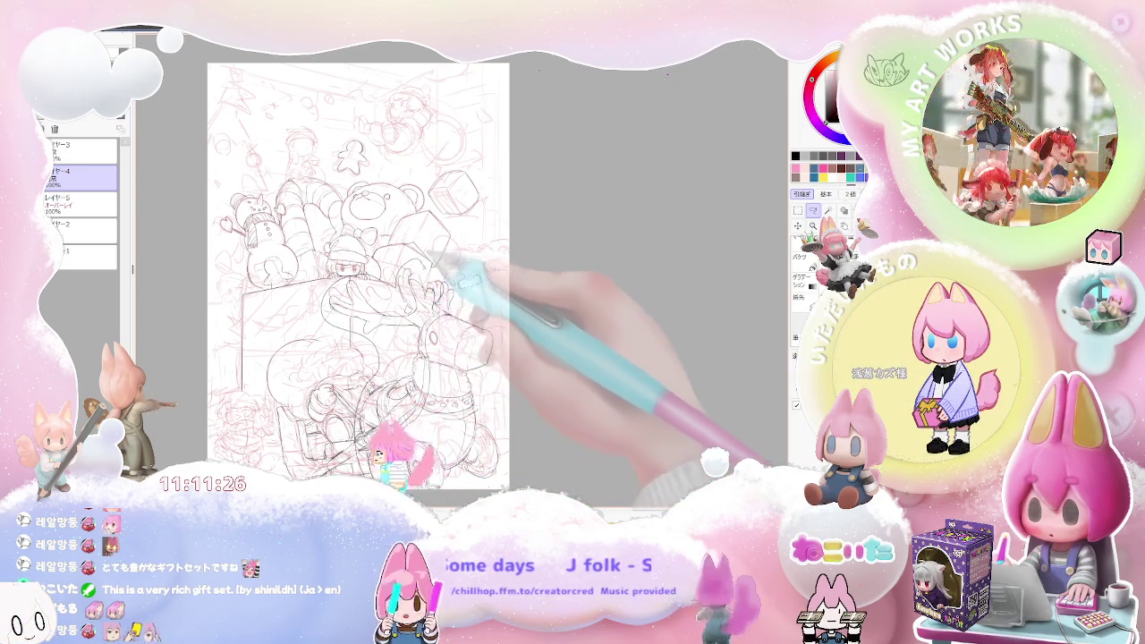
Step: Lasso the reindeer region and nudge it slightly up and left with a transform
drag(501, 282, 530, 484)
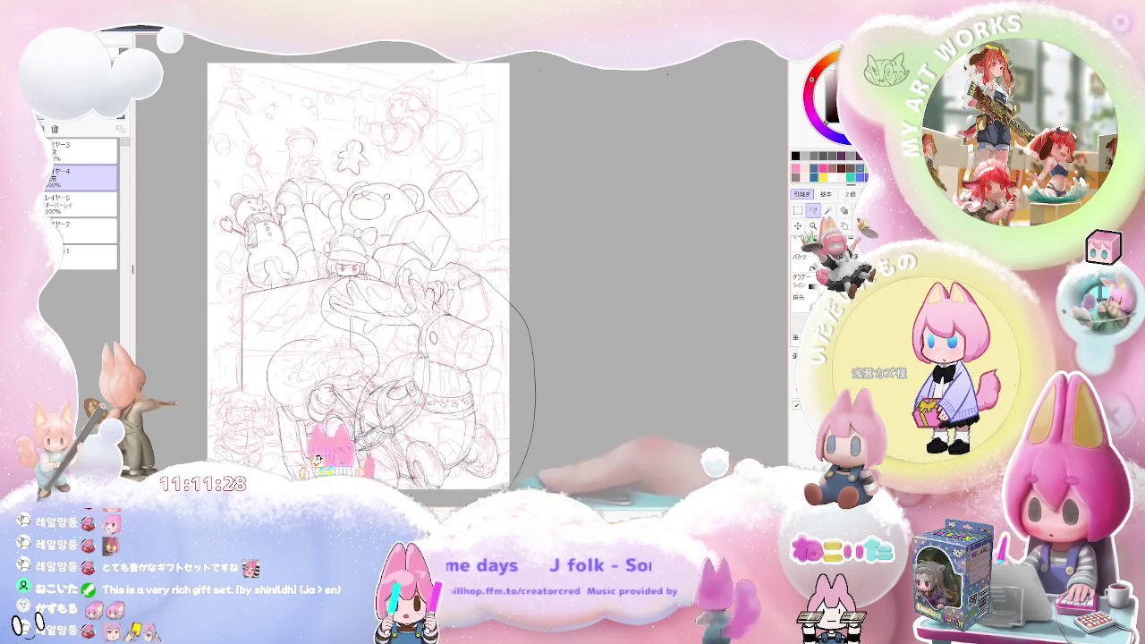
key(m)
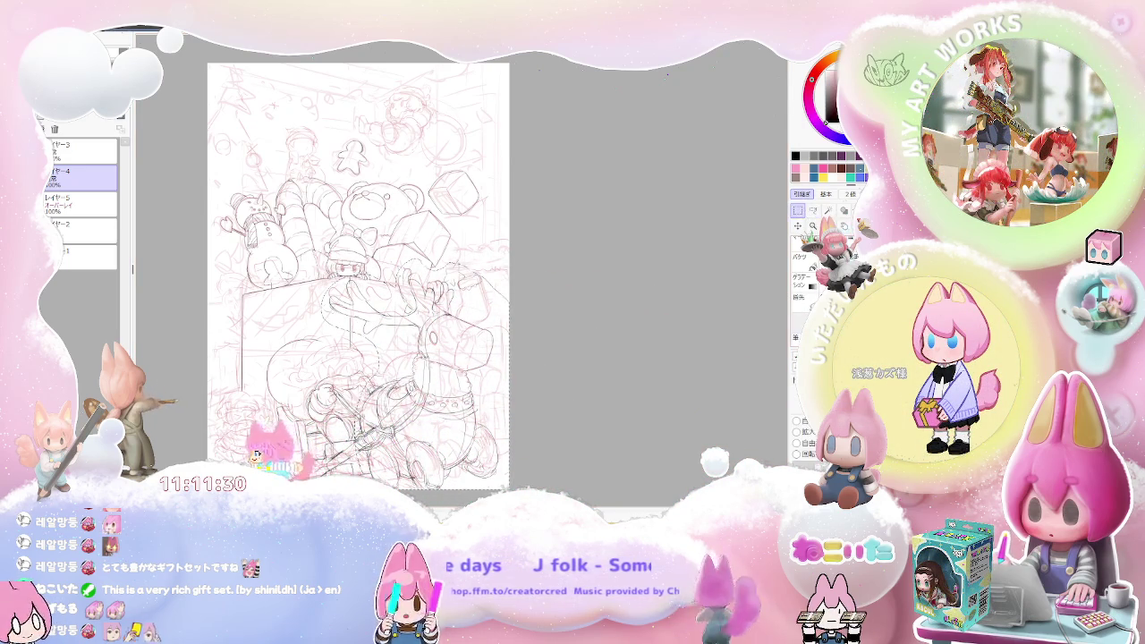
key(ctrl+t)
drag(412, 376, 425, 381)
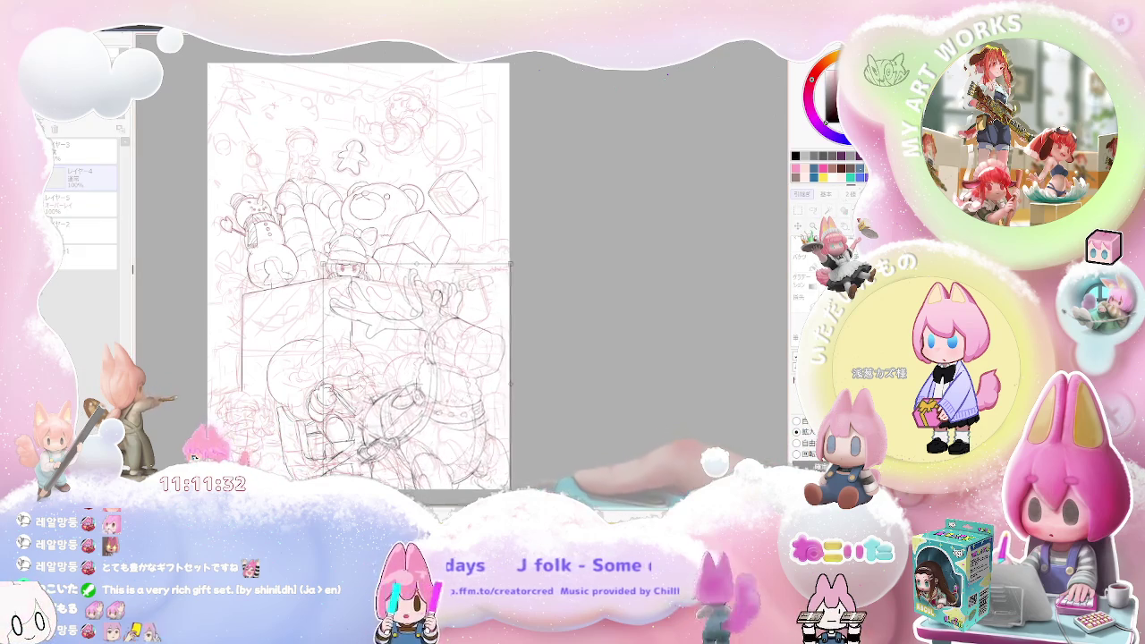
drag(477, 465, 469, 451)
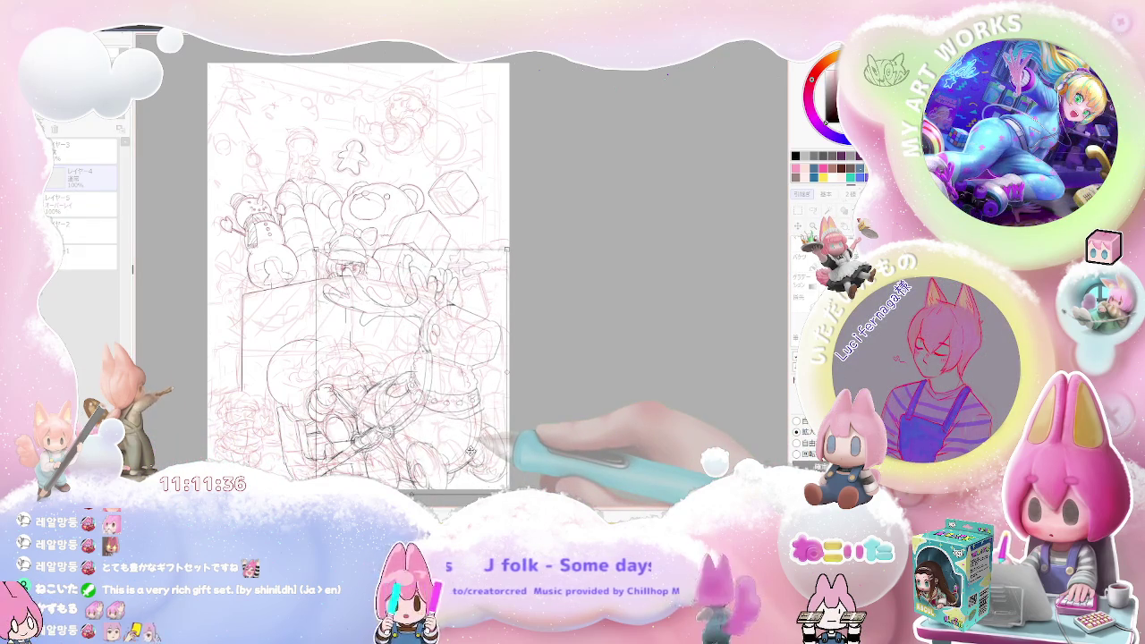
drag(470, 451, 473, 454)
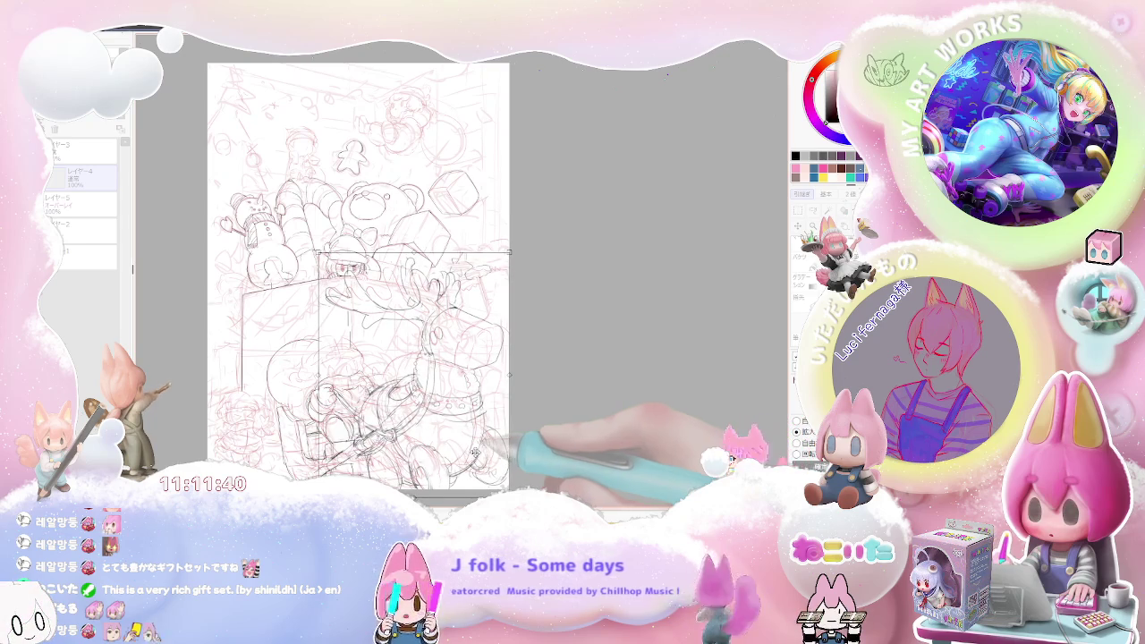
key(Return)
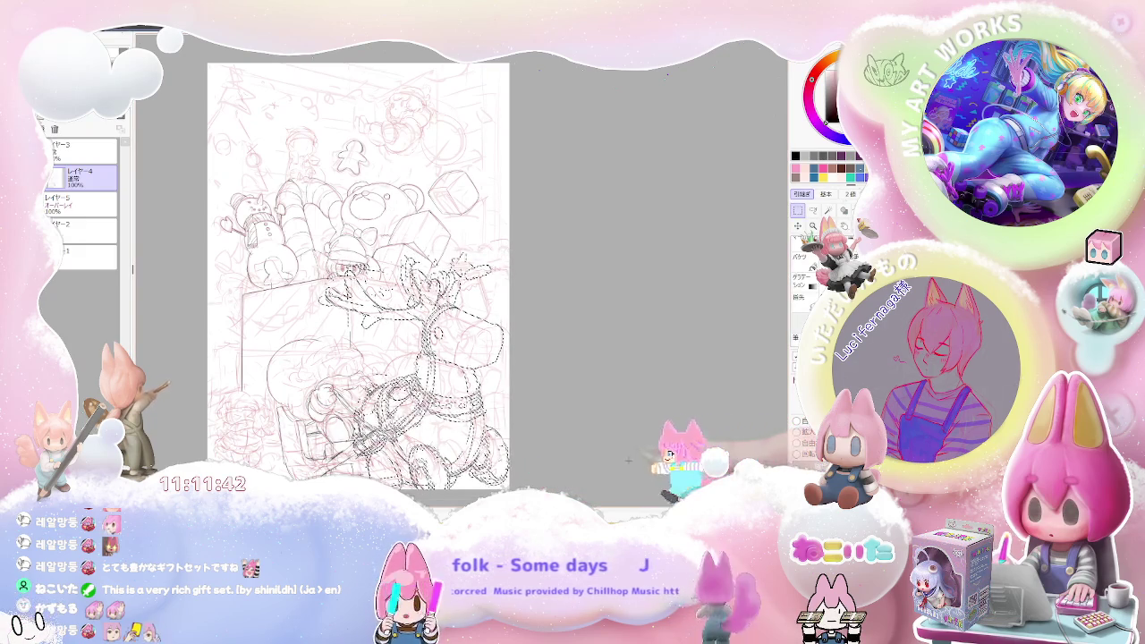
Step: Ink new lines on the reindeer's head, then view the whole page with the rough hidden
key(ctrl+plus)
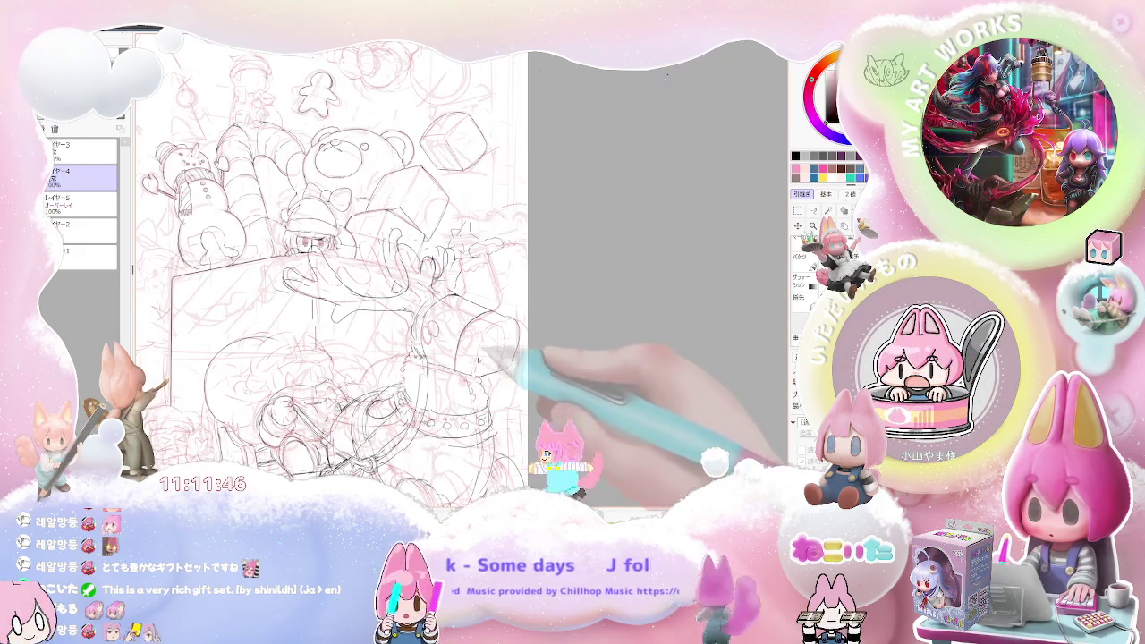
drag(447, 322, 515, 371)
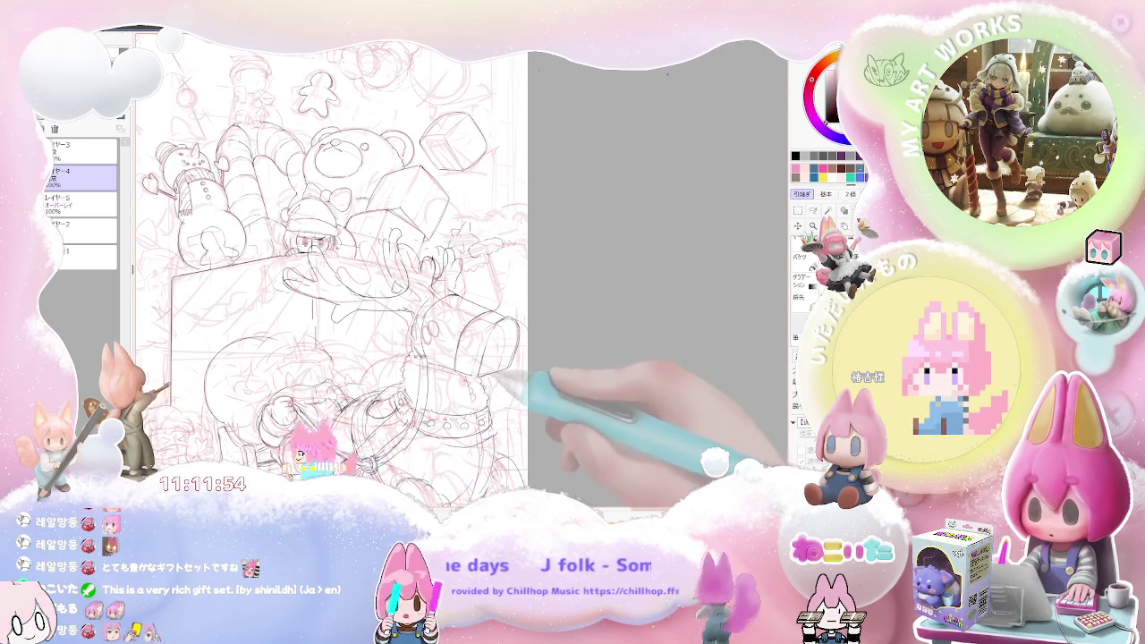
key(minus)
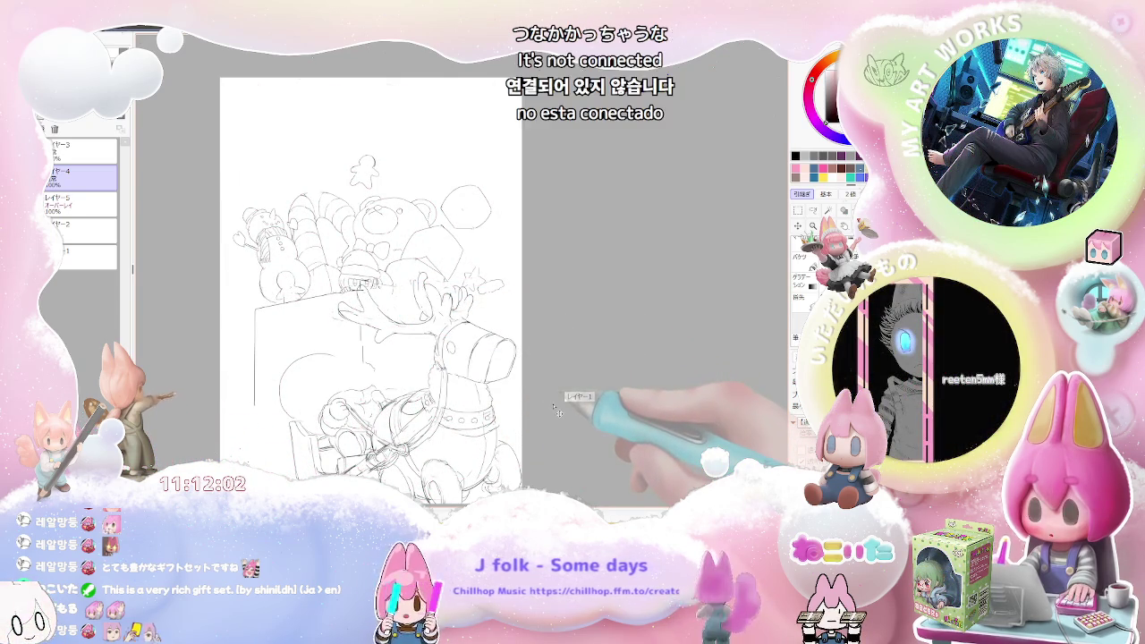
Step: Undo the last change, then enlarge the lassoed reindeer slightly and shift it down-right
key(ctrl+z)
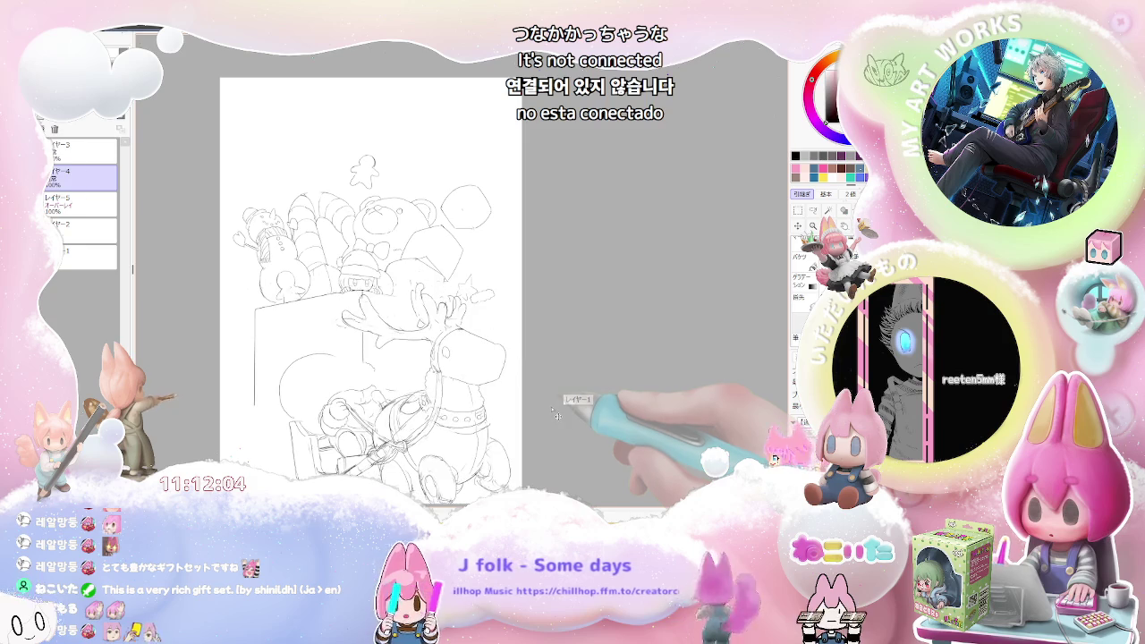
drag(546, 418, 549, 397)
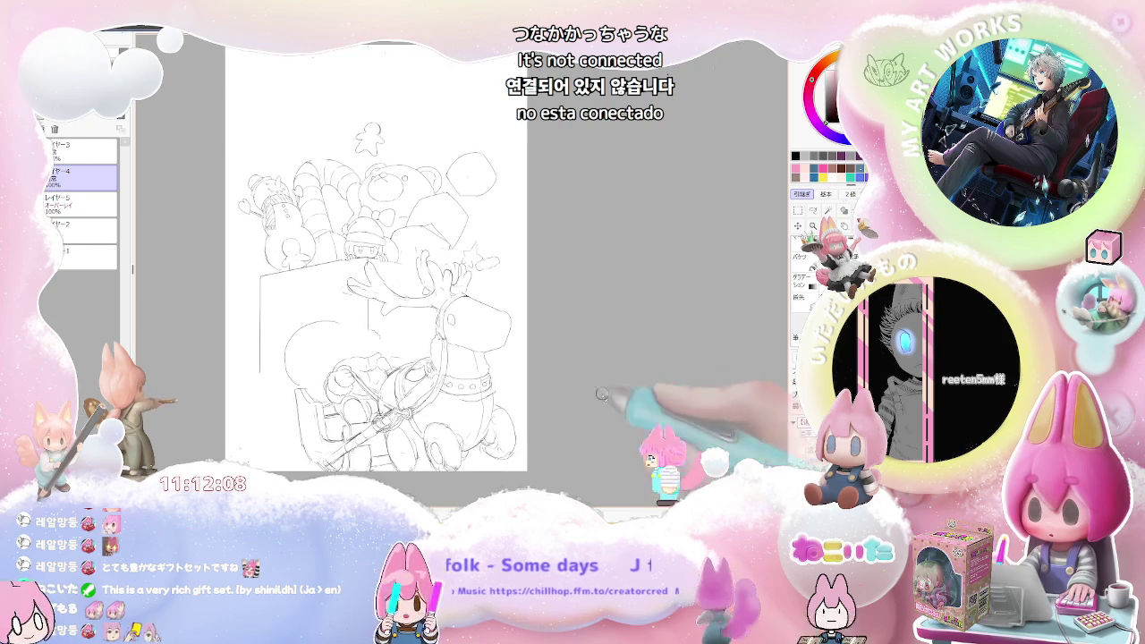
key(l)
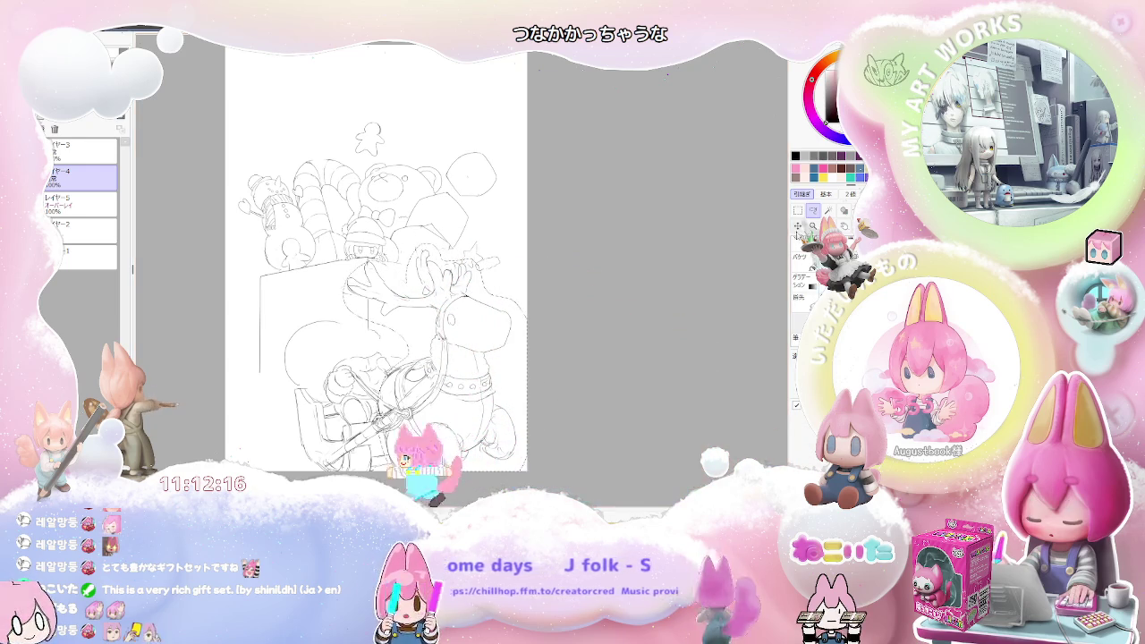
key(ctrl+t)
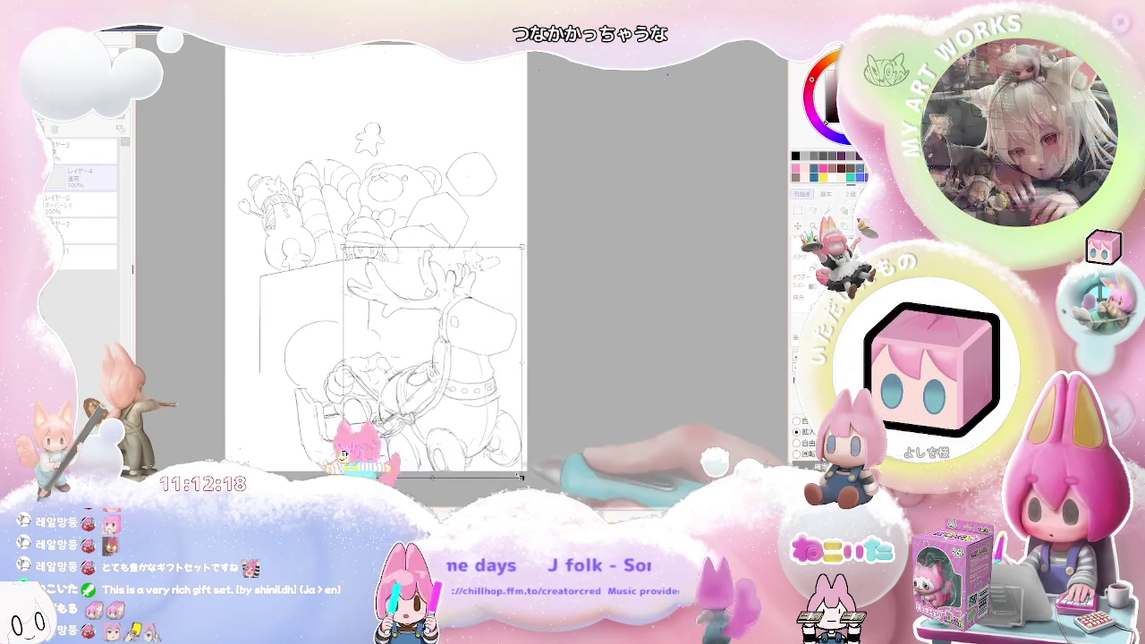
drag(517, 469, 528, 490)
drag(434, 376, 443, 385)
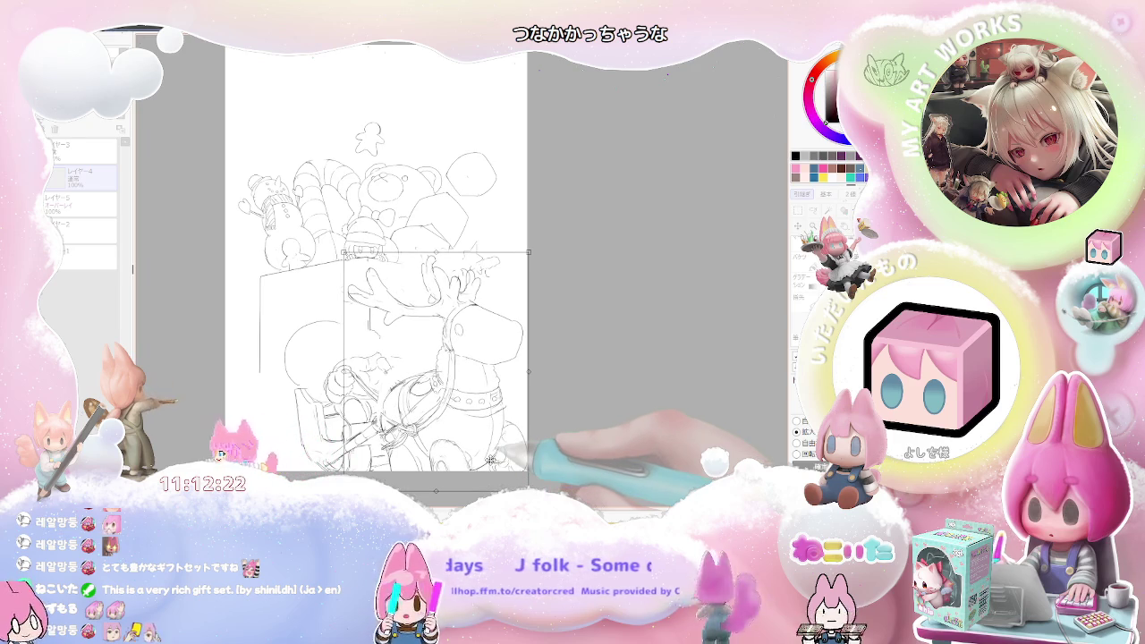
key(Return)
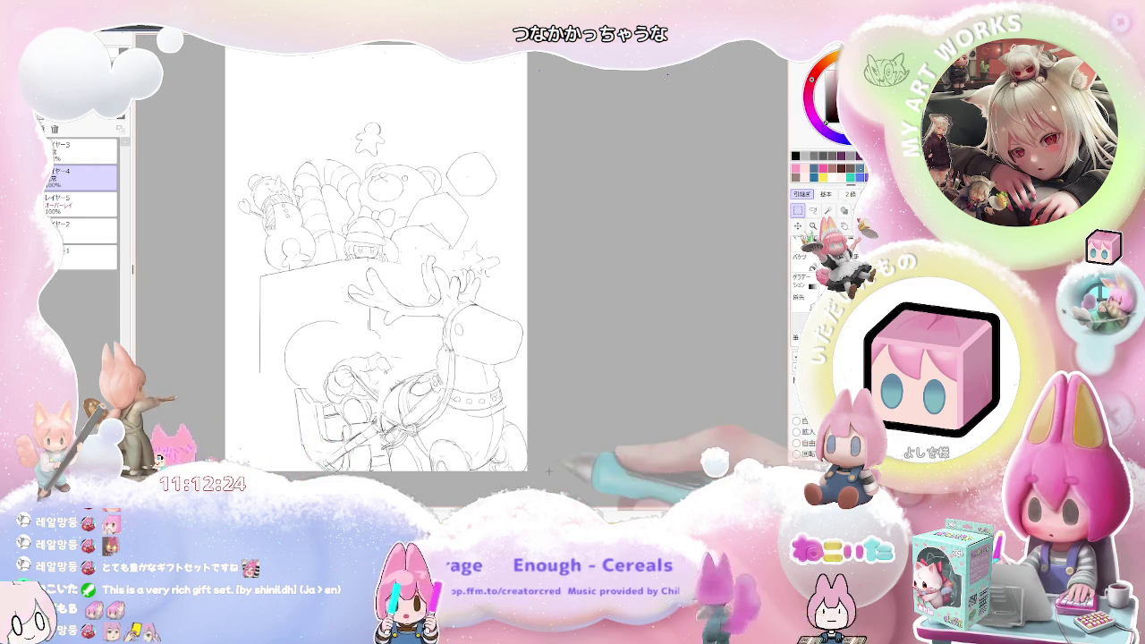
scroll(364, 434, up, 1)
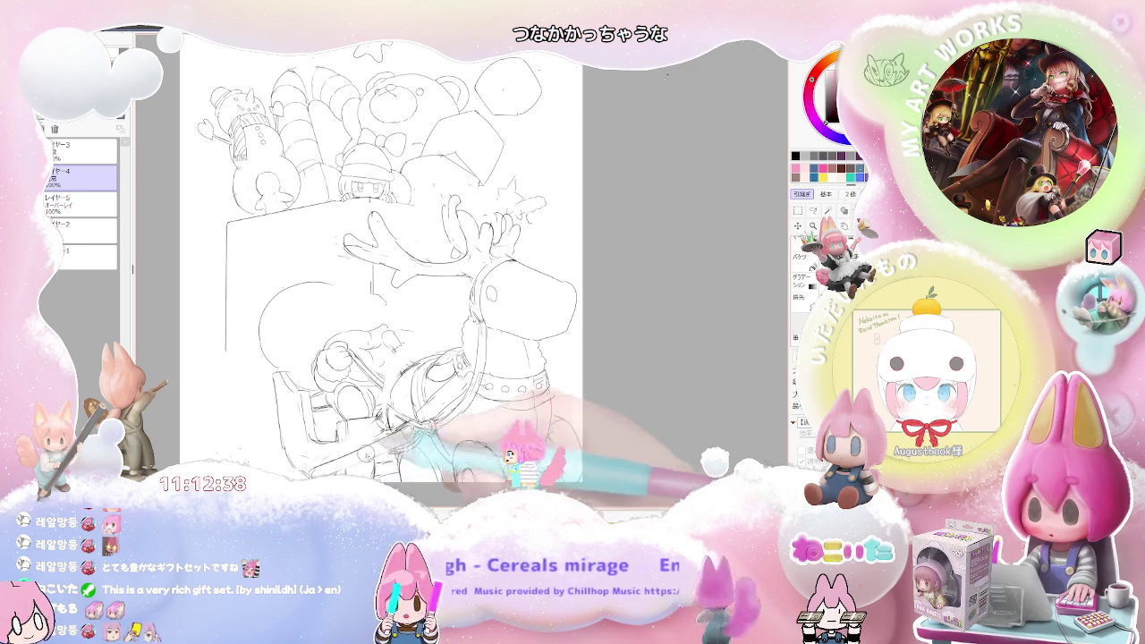
key(ctrl+minus)
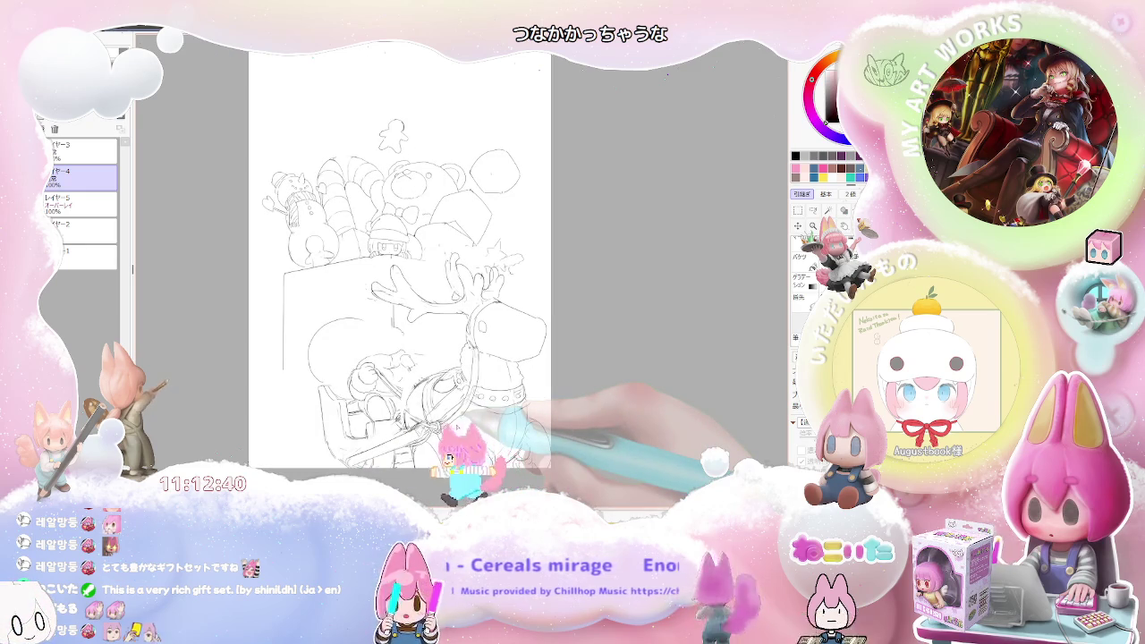
key(ctrl+minus)
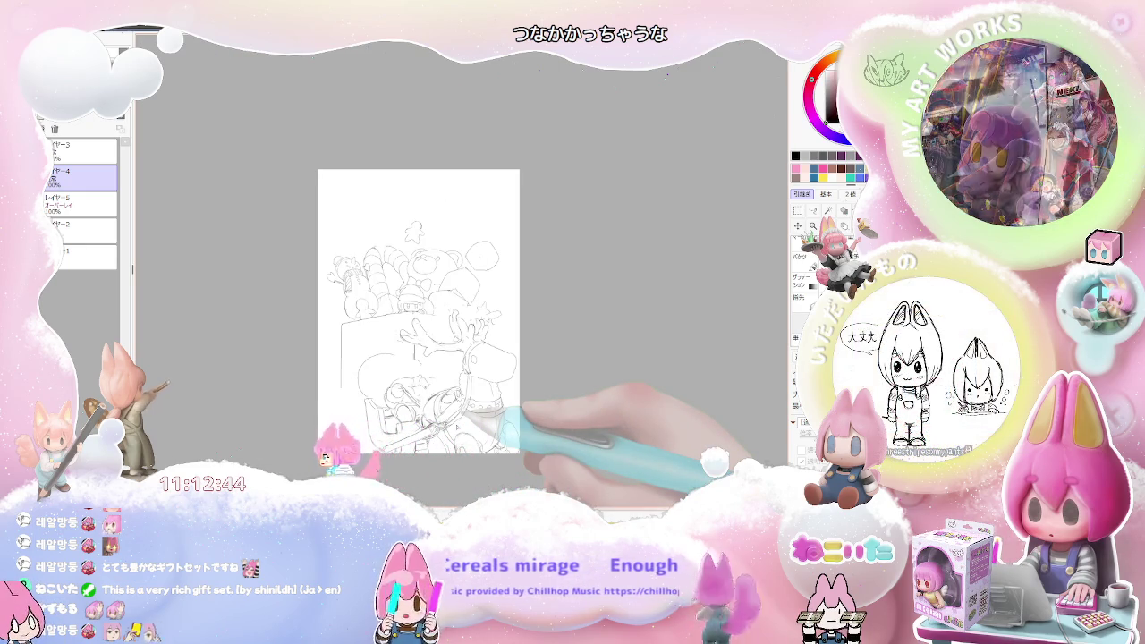
key(ctrl+plus)
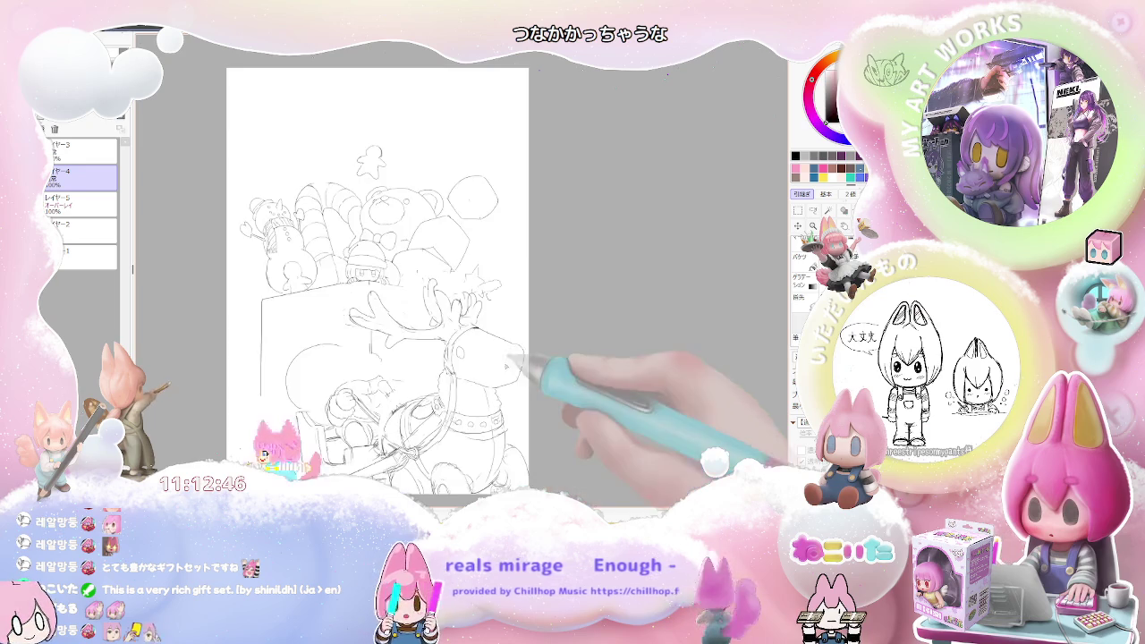
key(ctrl+plus)
key(ctrl+plus)
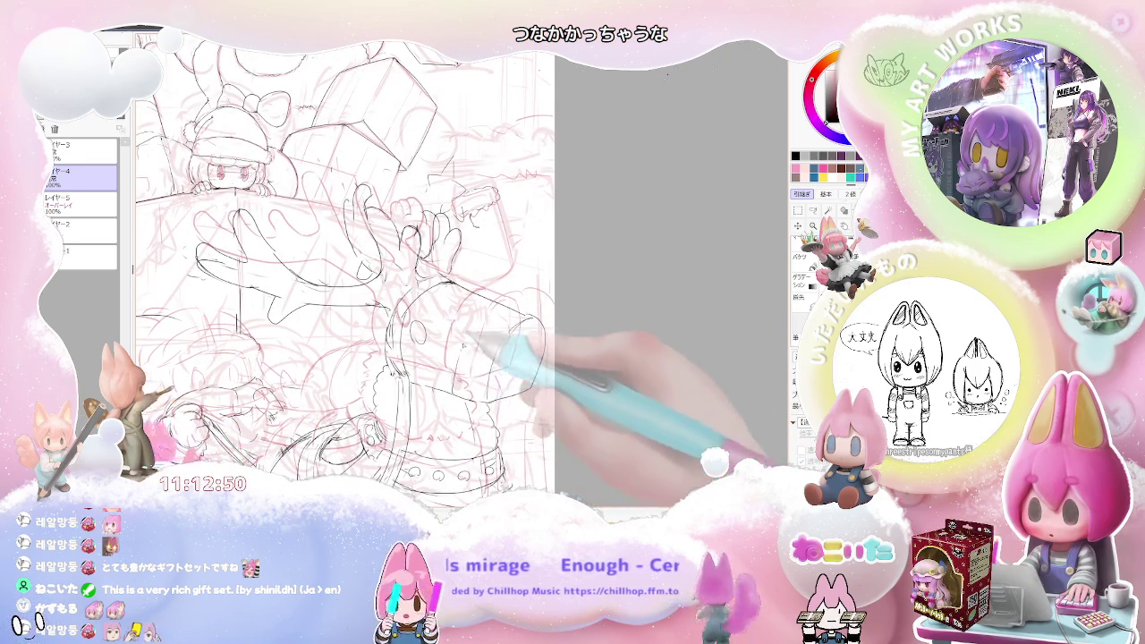
key(ctrl+minus)
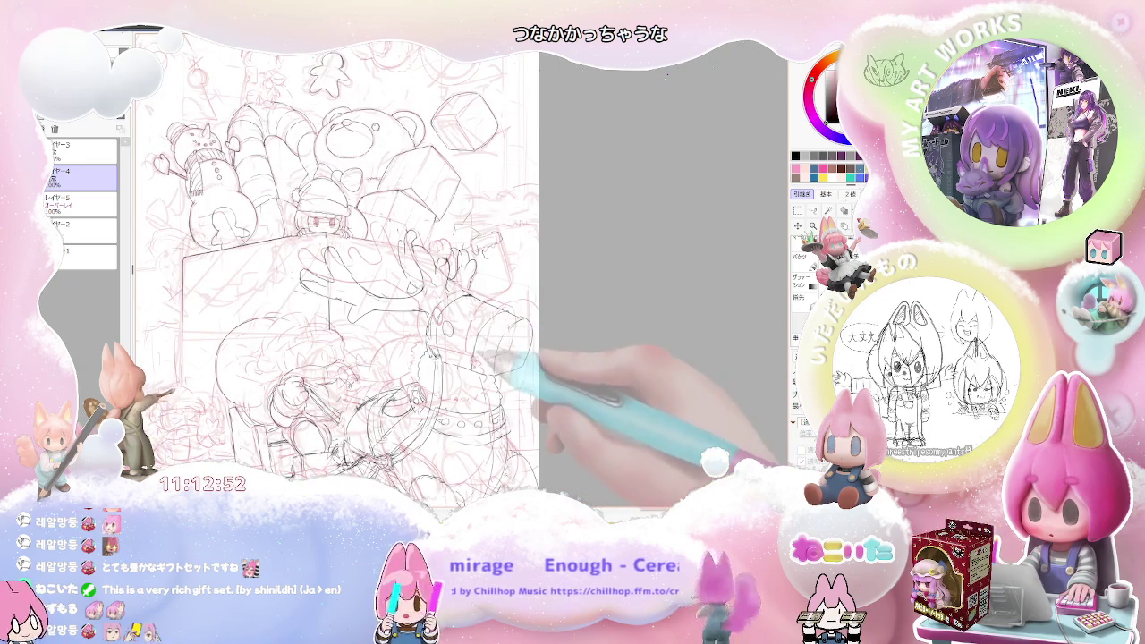
key(ctrl+minus)
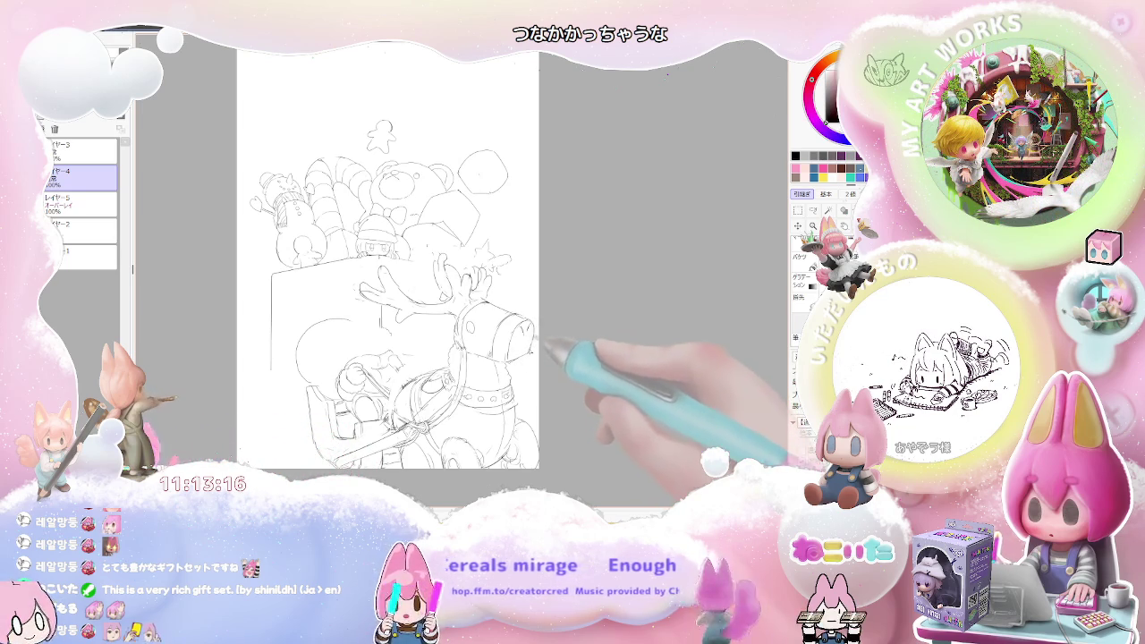
Step: Frame the reindeer in view and draw a small bell loop on its collar
ctrl+alt+click(549, 349)
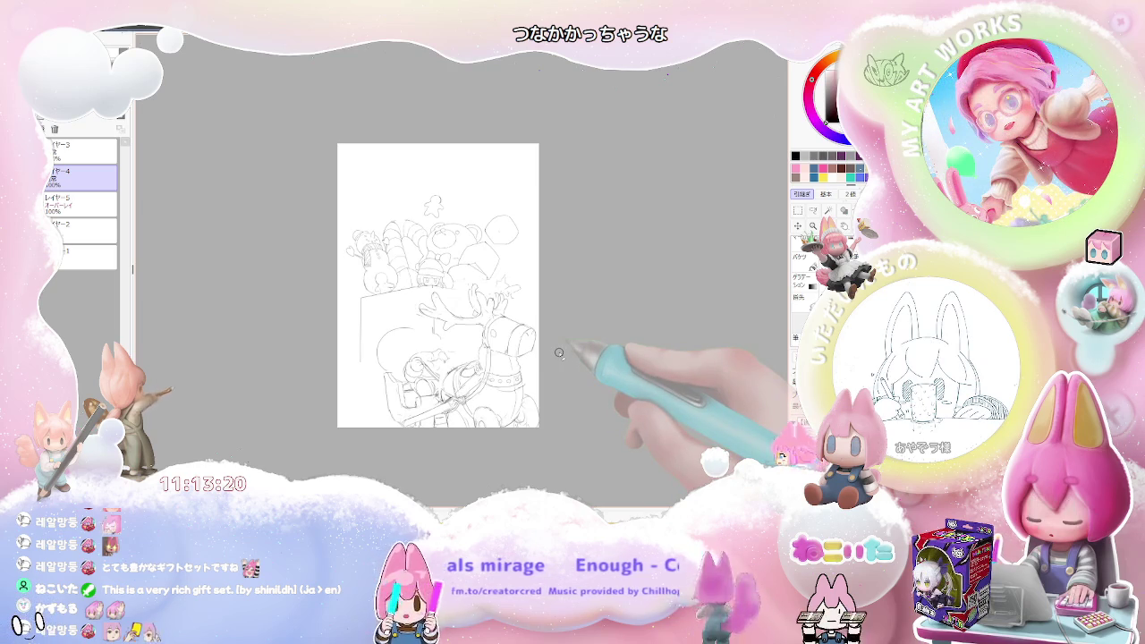
drag(546, 411, 538, 436)
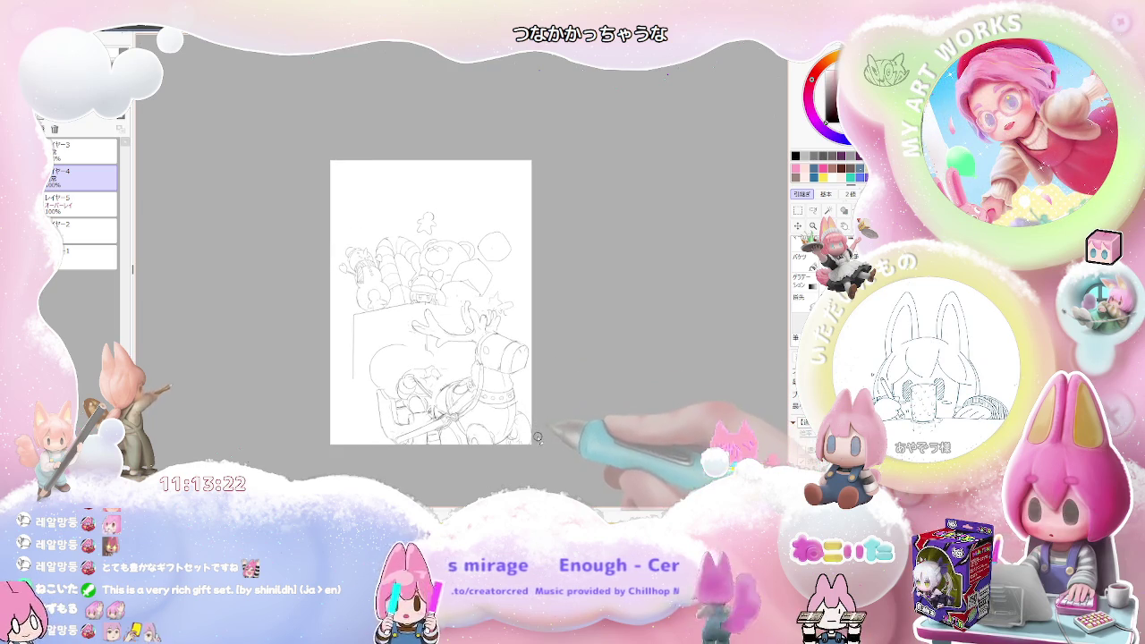
scroll(474, 435, up, 2)
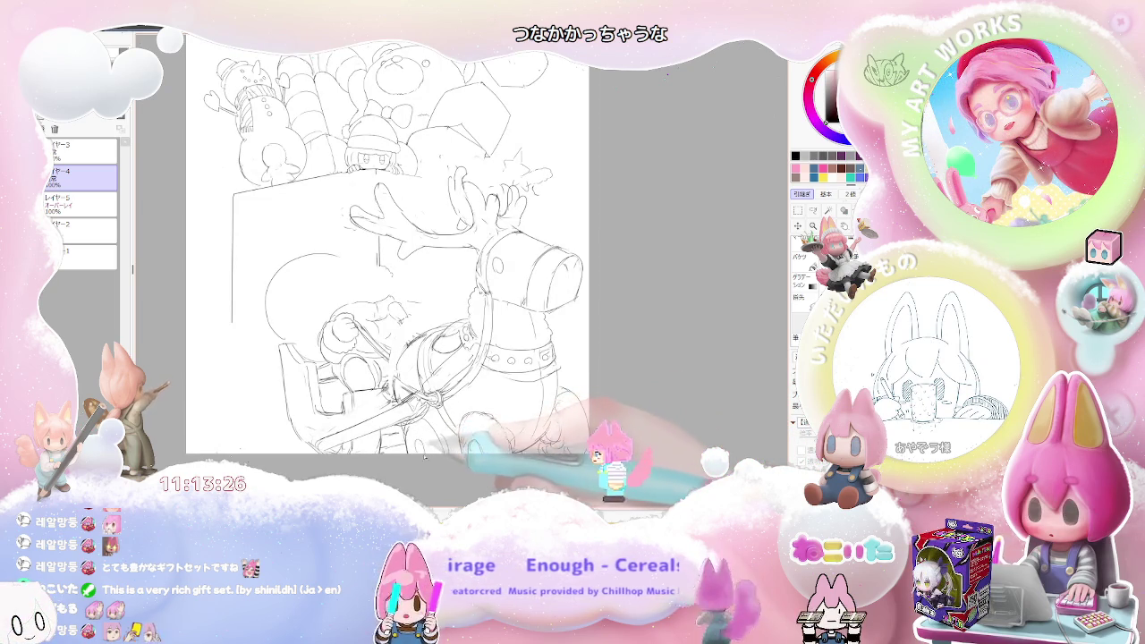
scroll(531, 436, down, 1)
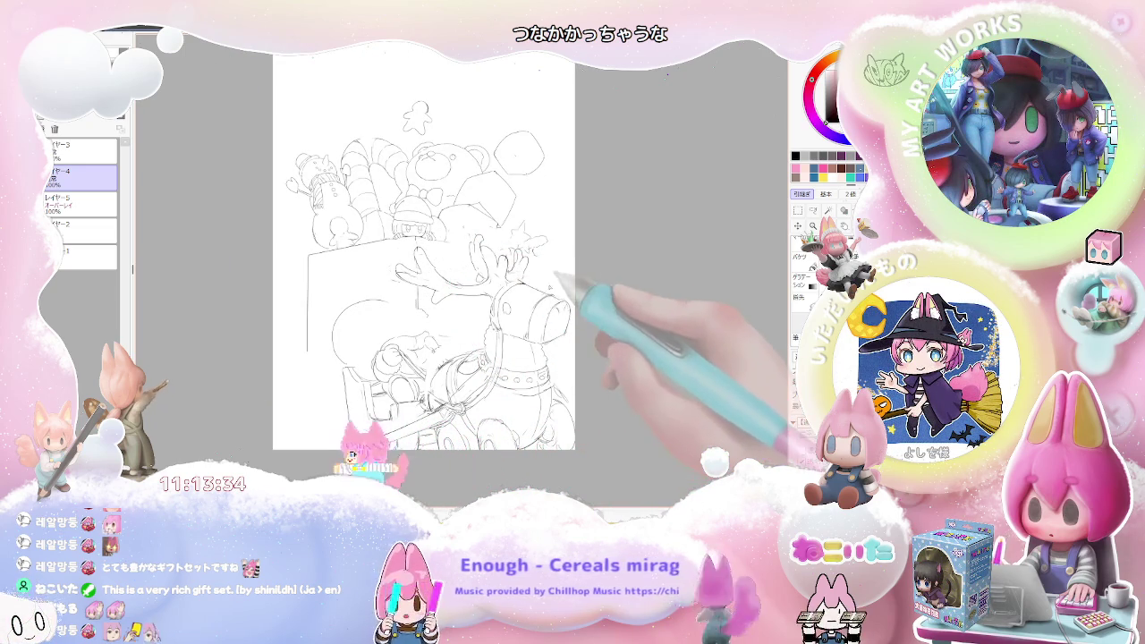
scroll(420, 264, up, 1)
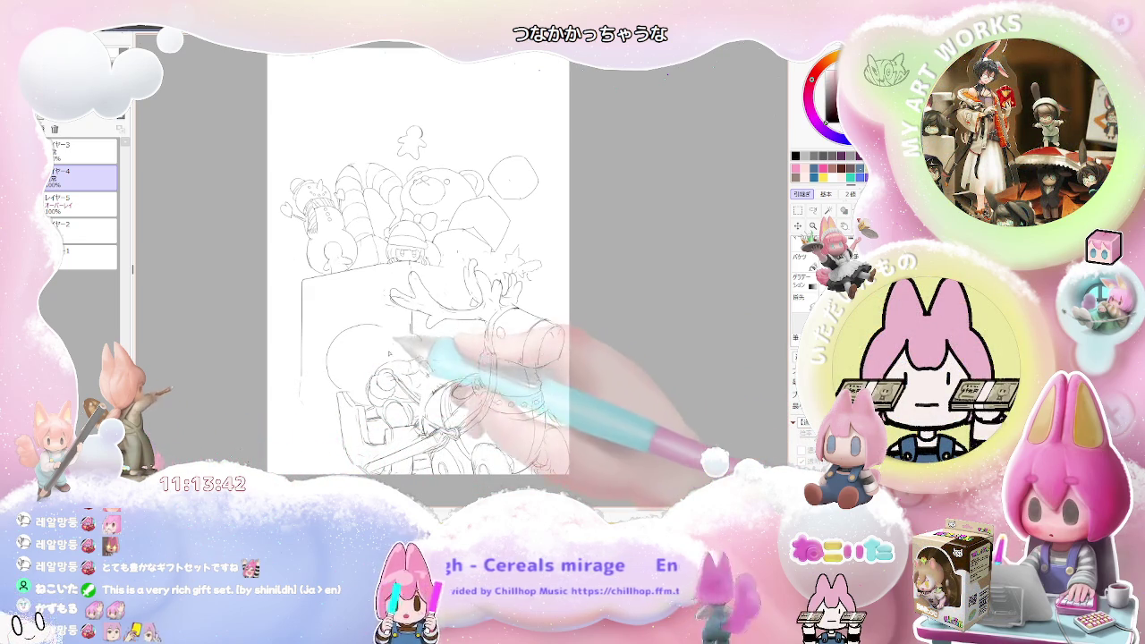
drag(550, 358, 544, 383)
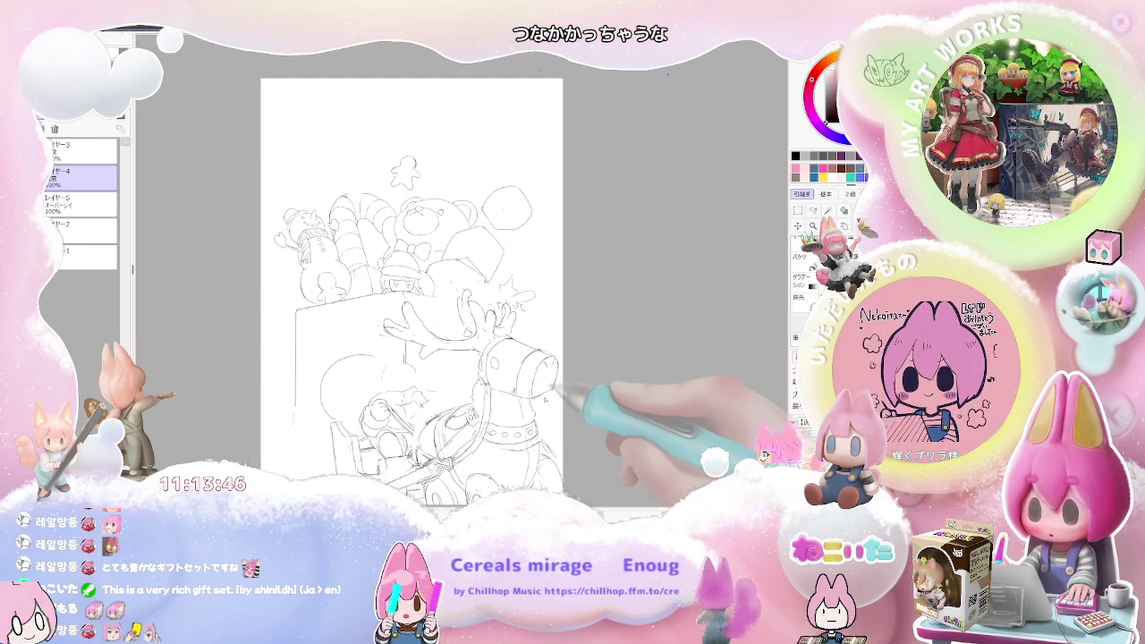
mouse_move(405, 350)
mouse_down()
mouse_move(413, 367)
mouse_move(379, 365)
mouse_up()
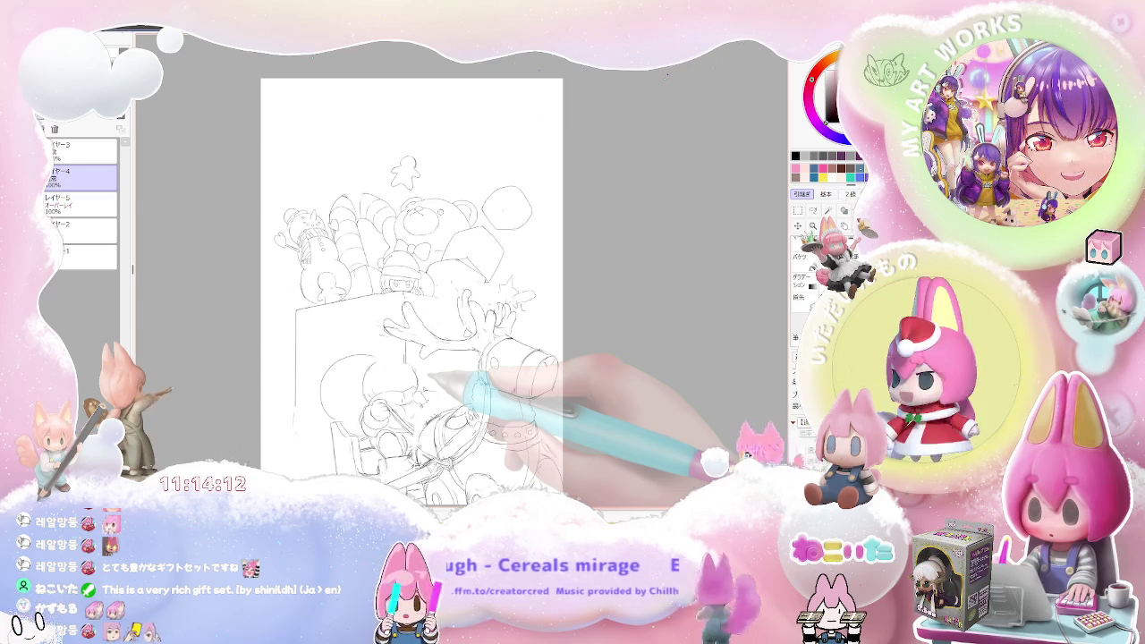
scroll(418, 387, up, 1)
scroll(417, 386, up, 1)
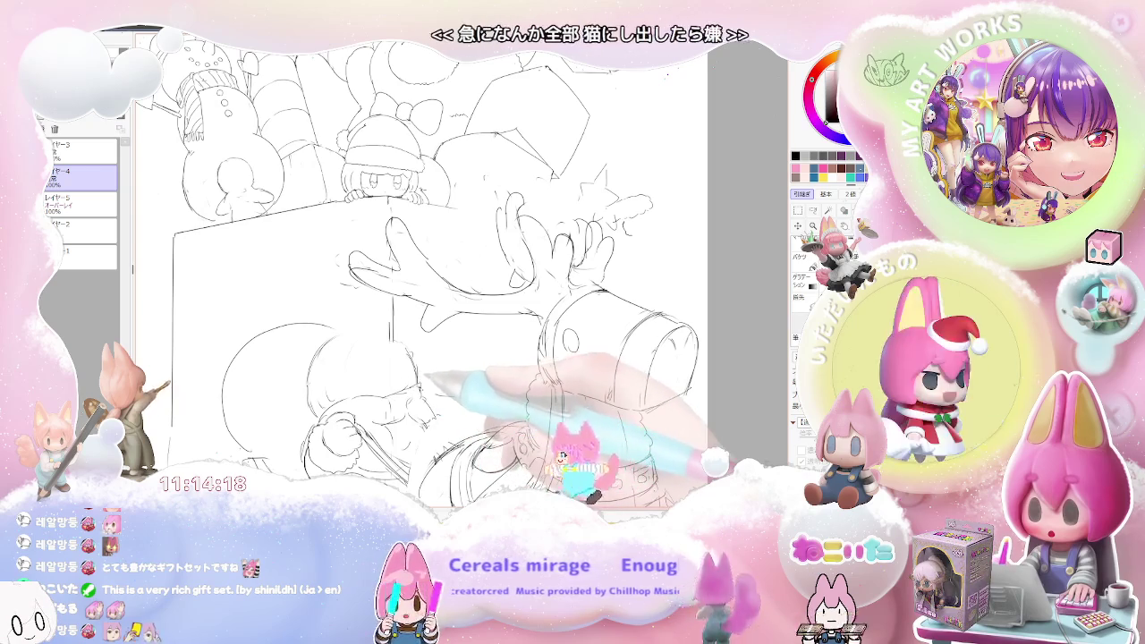
Step: Briefly show the pink rough, then ink the child in the sleigh and zoom out
click(51, 227)
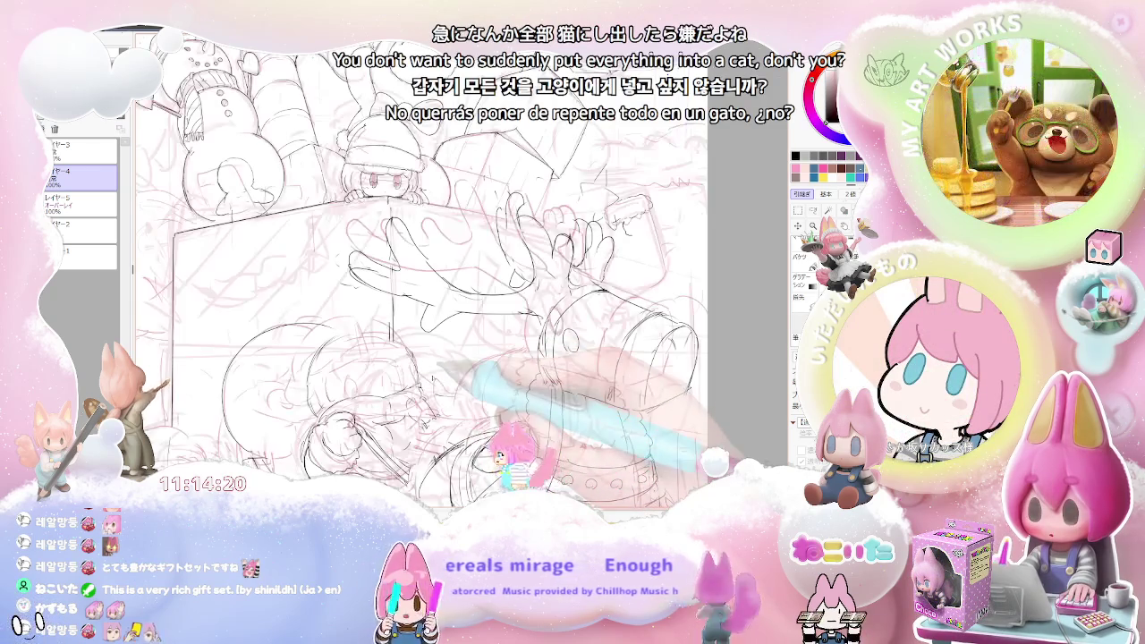
click(51, 226)
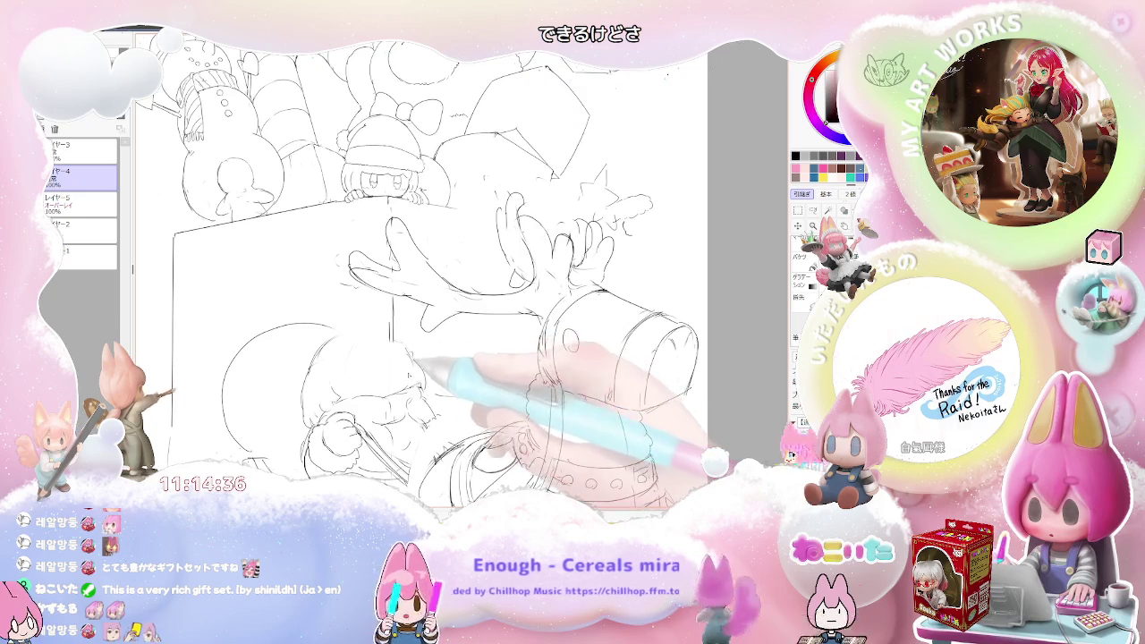
key(minus)
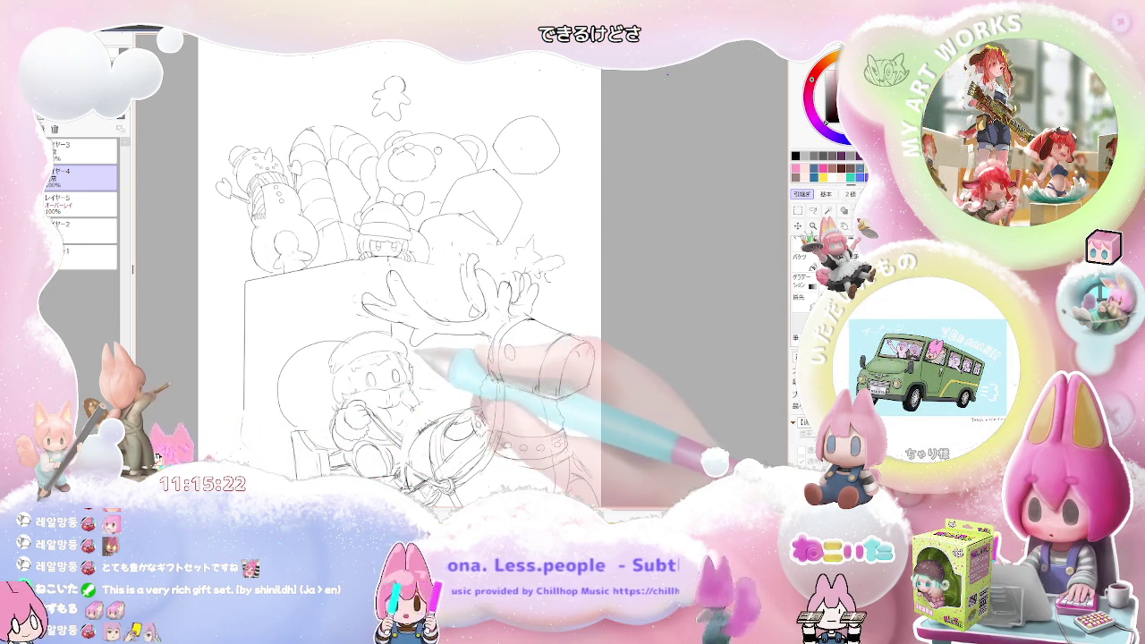
scroll(415, 367, down, 2)
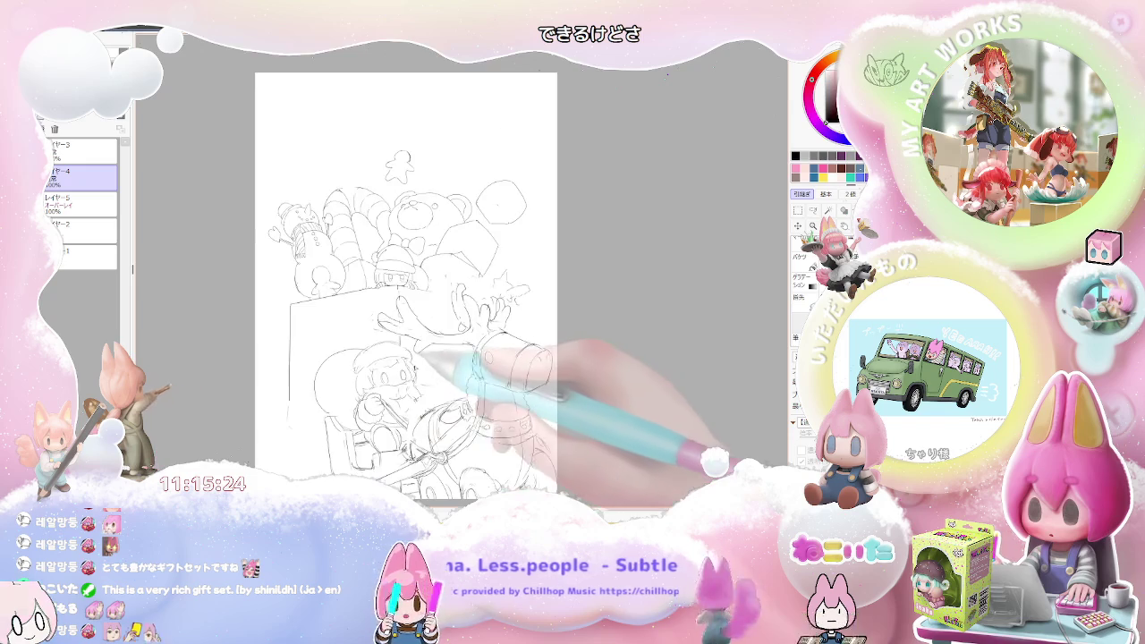
Step: Hide the red rough, zoom out, and mirror the canvas view to check balance
scroll(438, 358, down, 2)
scroll(411, 349, up, 2)
scroll(408, 347, up, 2)
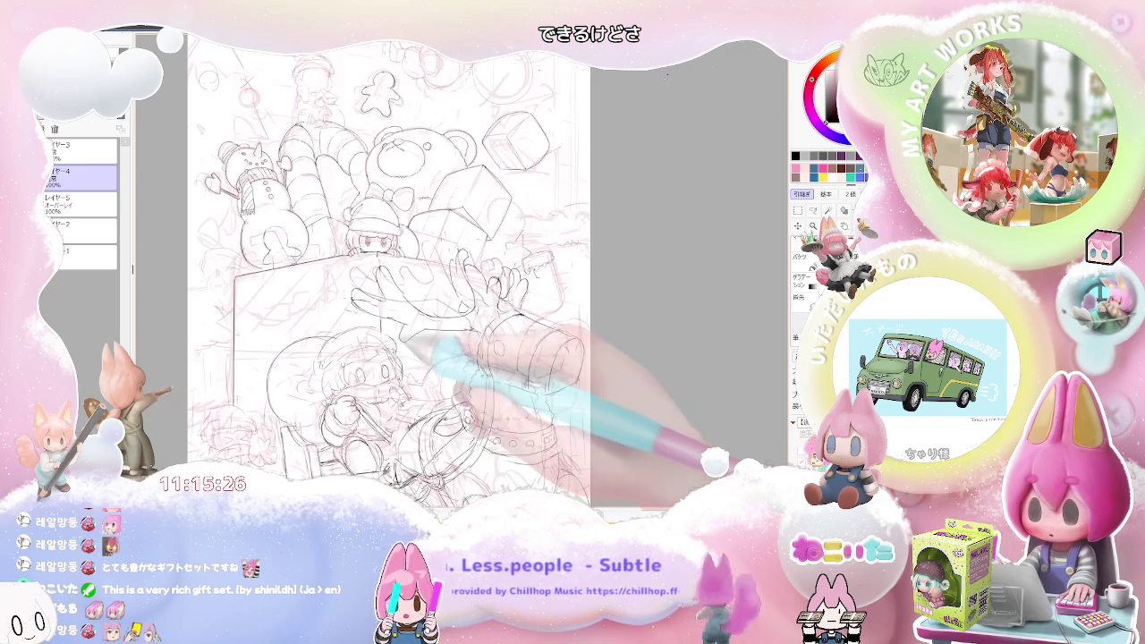
key(ctrl+h)
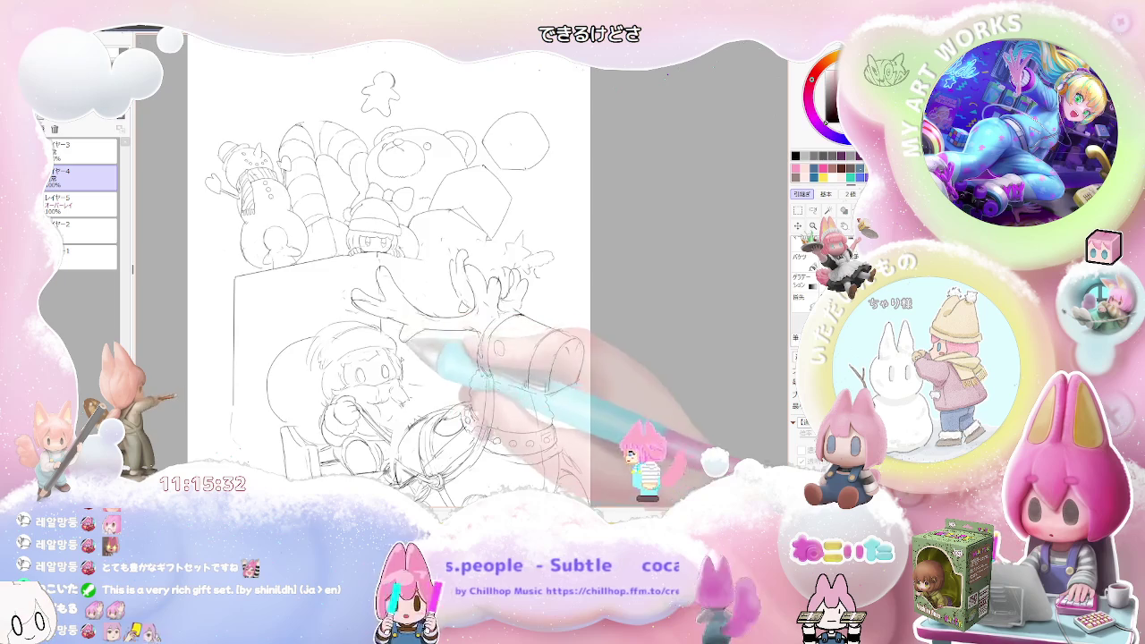
key(minus)
key(minus)
key(h)
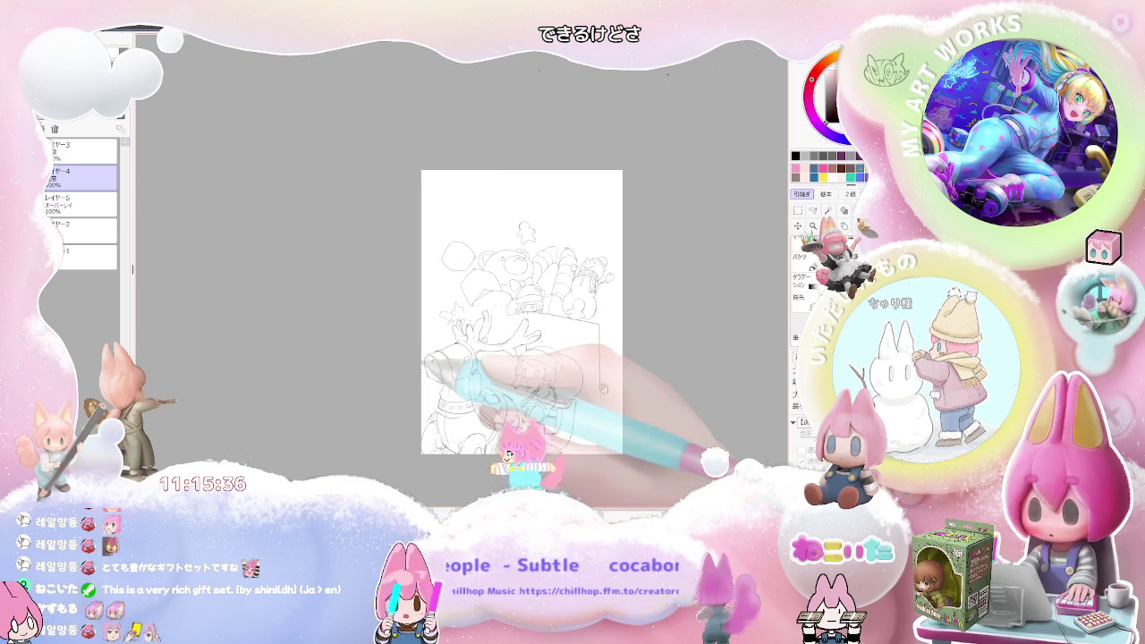
key(plus)
key(plus)
key(plus)
key(plus)
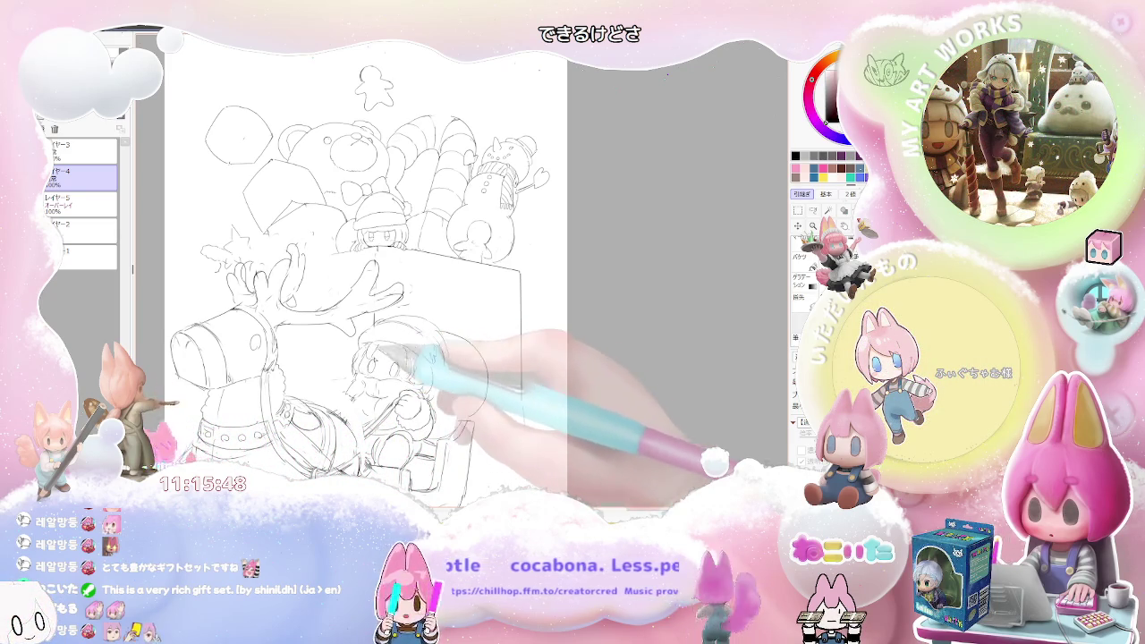
Step: Ink more lines on the child and sleigh, checking the full page between strokes
key(ctrl+minus)
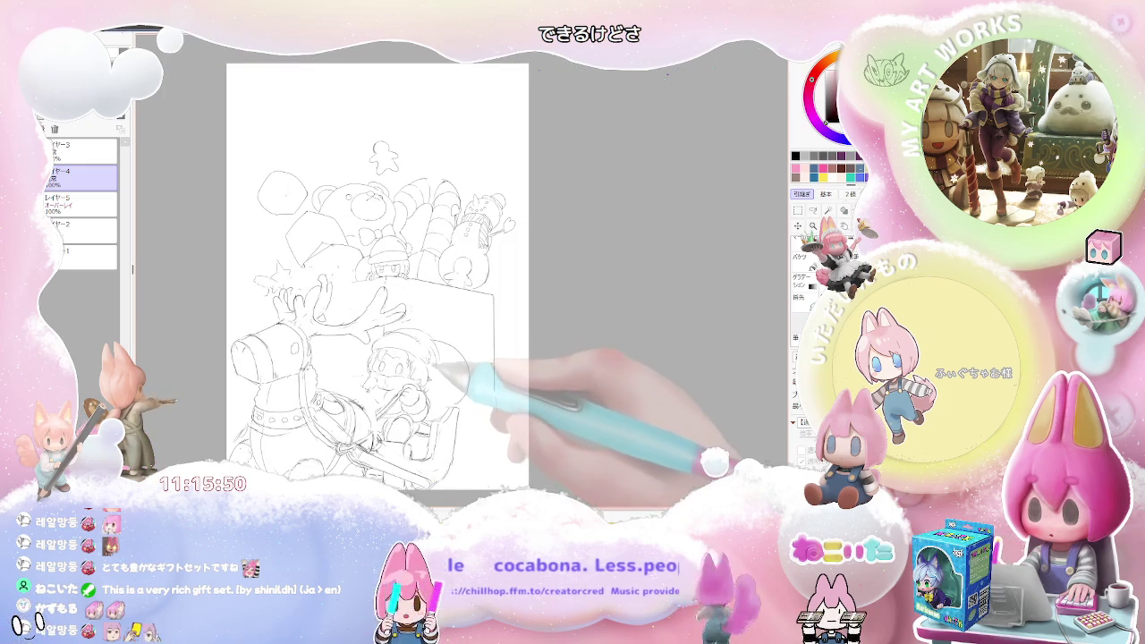
key(ctrl+minus)
key(ctrl+plus)
key(ctrl+plus)
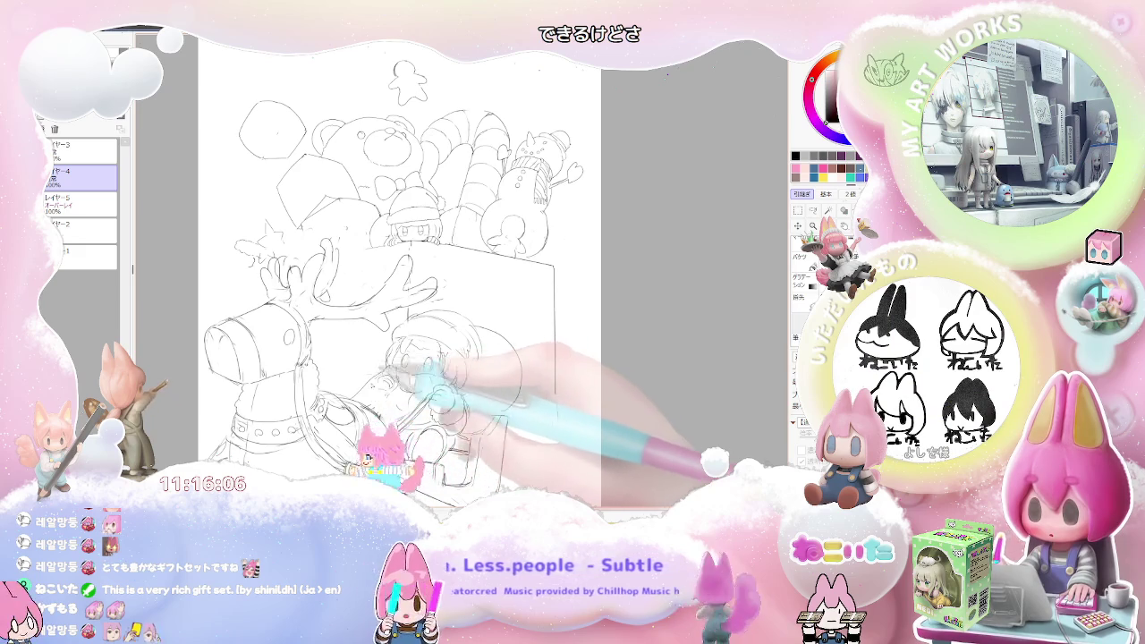
key(ctrl+minus)
key(ctrl+minus)
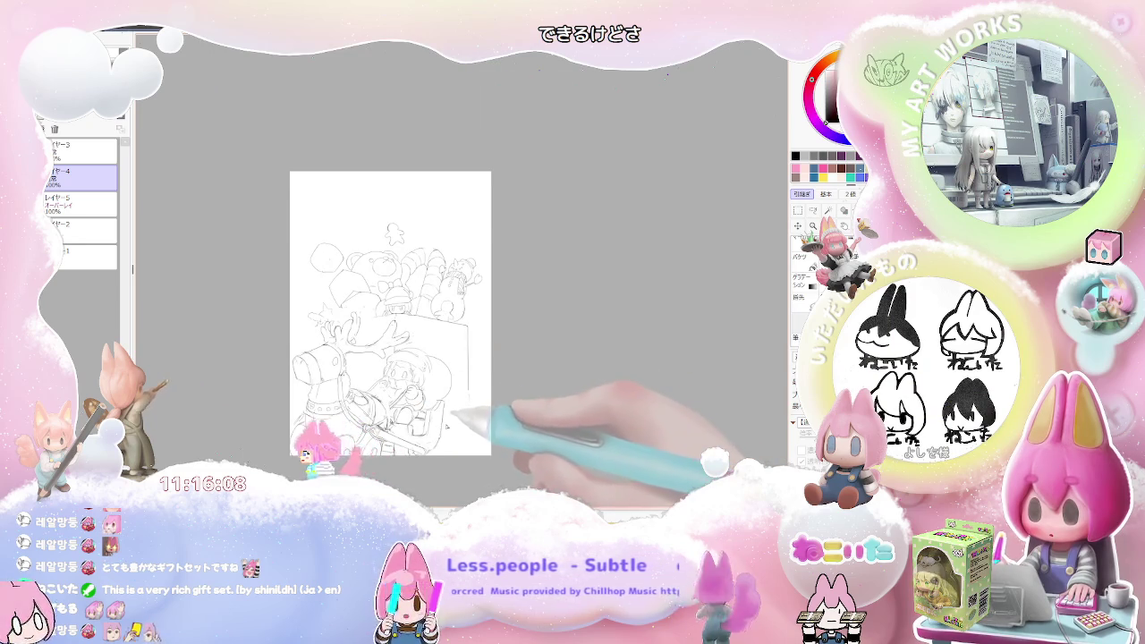
key(ctrl+plus)
key(ctrl+plus)
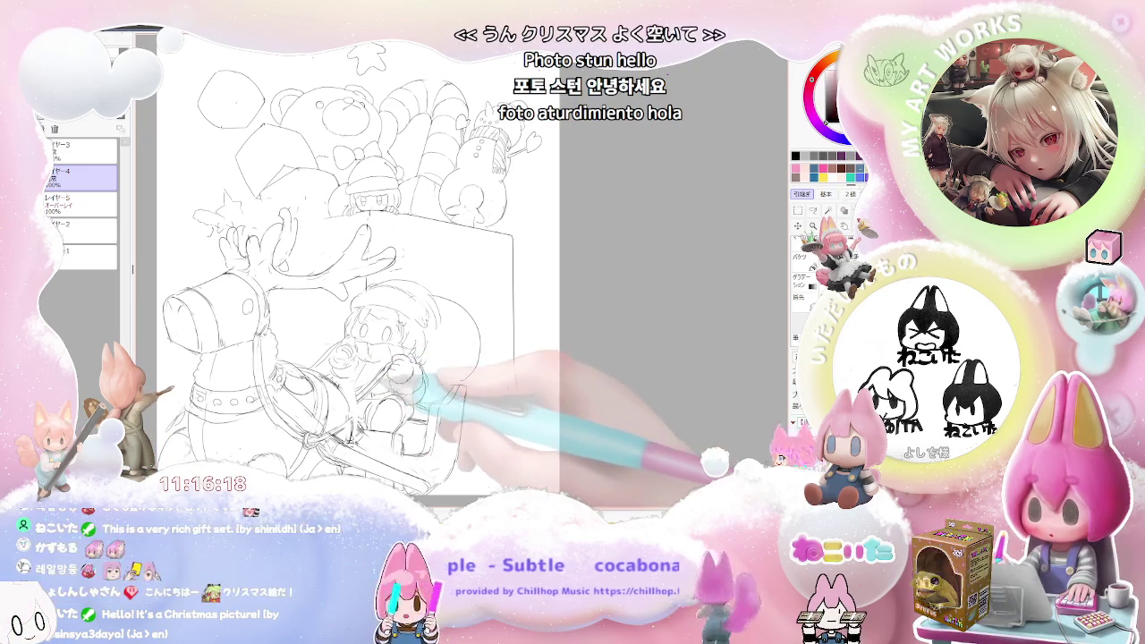
Step: Unmirror the canvas back to normal orientation and review the reindeer and sleigh
key(minus)
key(Insert)
key(plus)
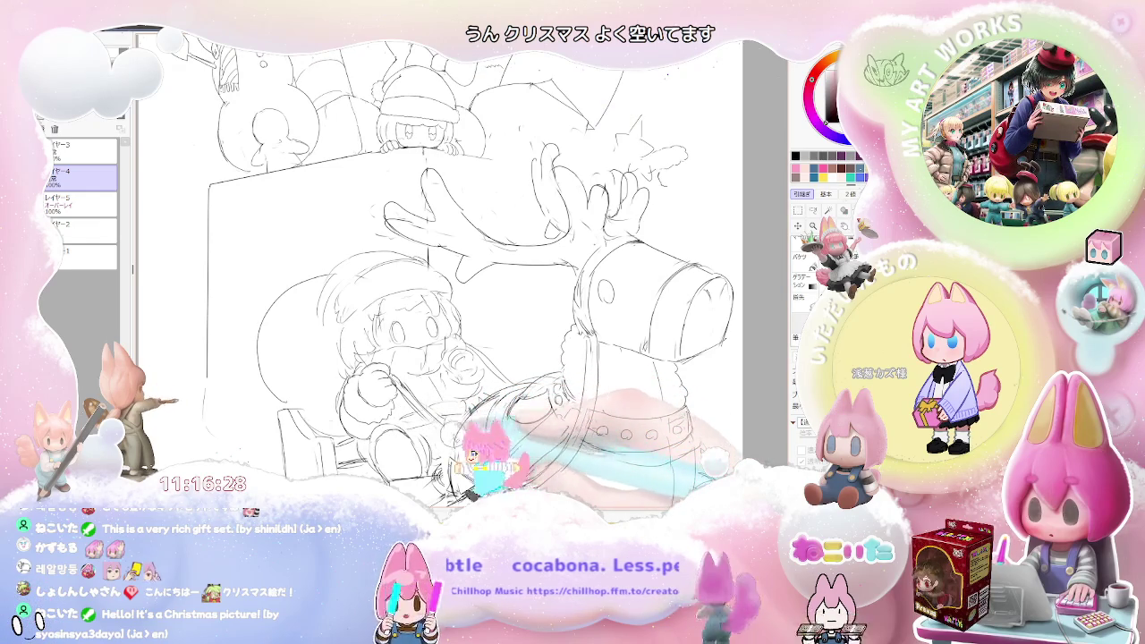
key(ctrl+minus)
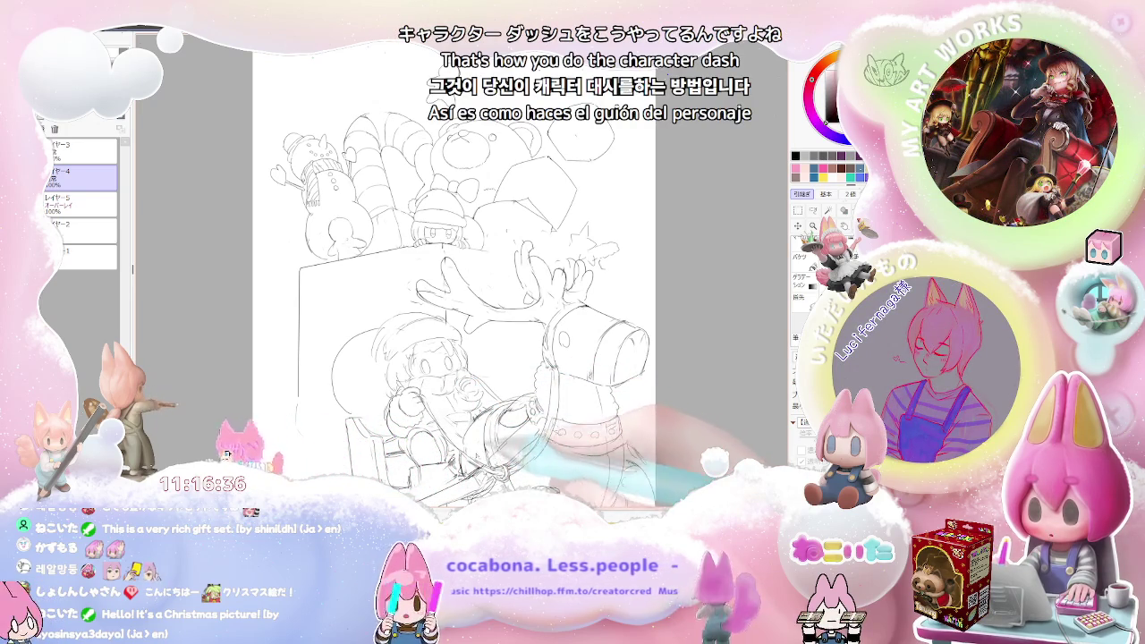
Step: Reframe the page, refine the child's lines, then show the red rough sketch again
key(ctrl+minus)
drag(565, 460, 500, 384)
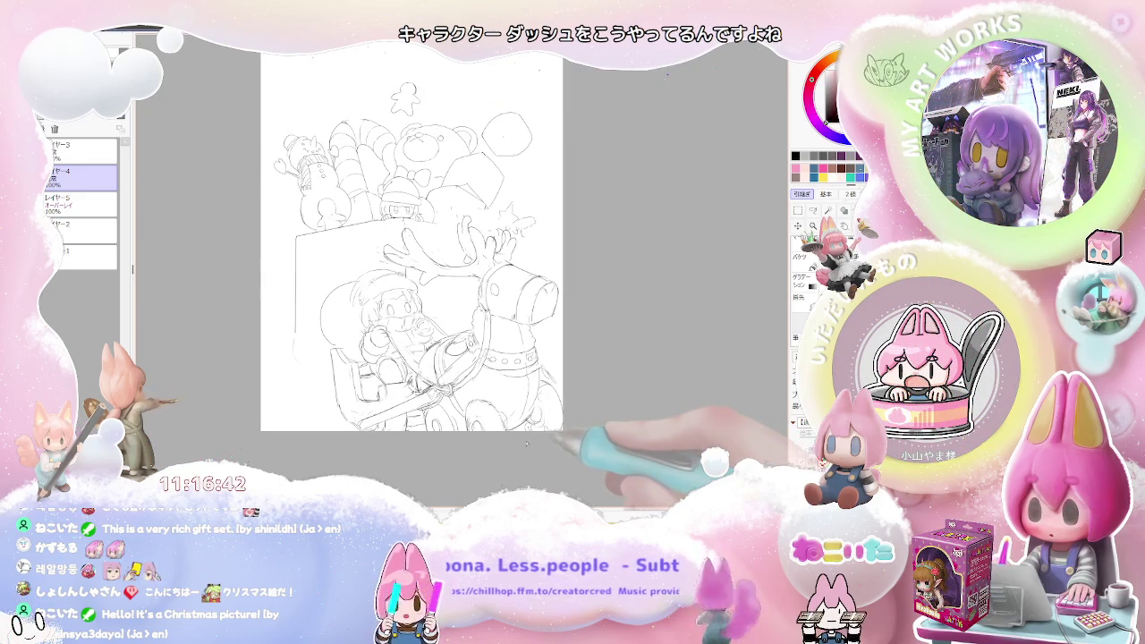
scroll(382, 395, up, 1)
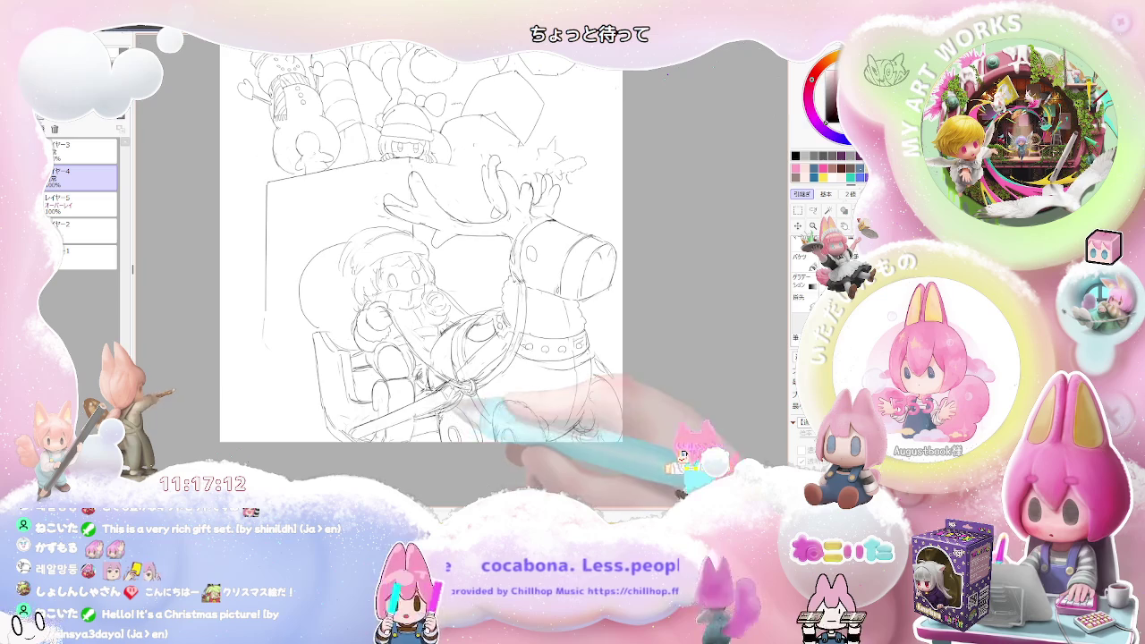
key(minus)
scroll(458, 436, down, 2)
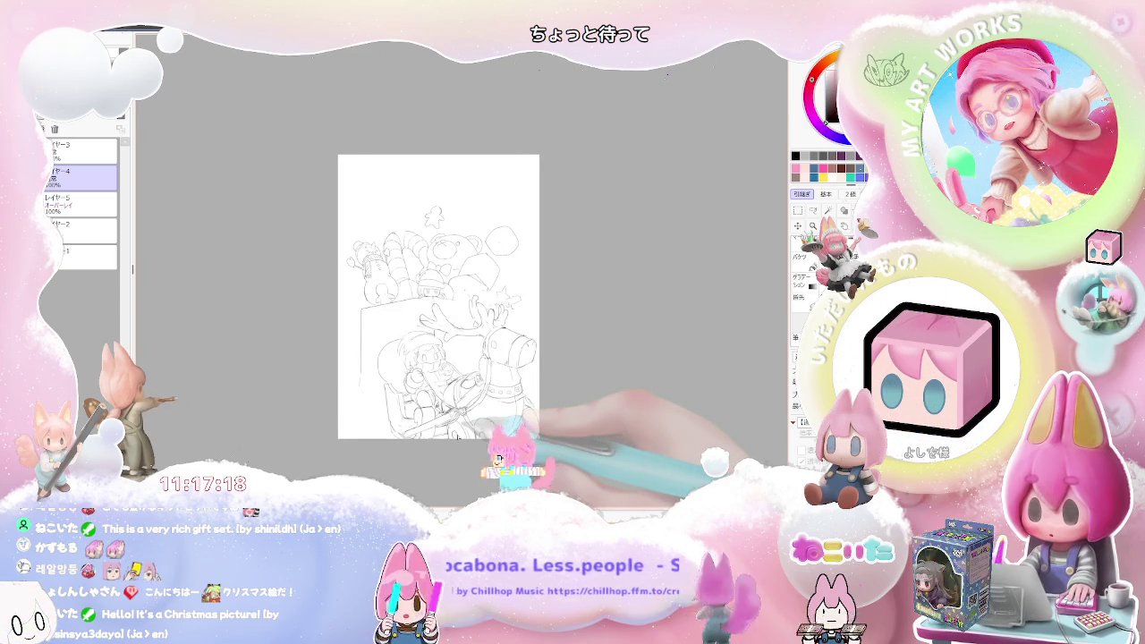
scroll(490, 427, up, 2)
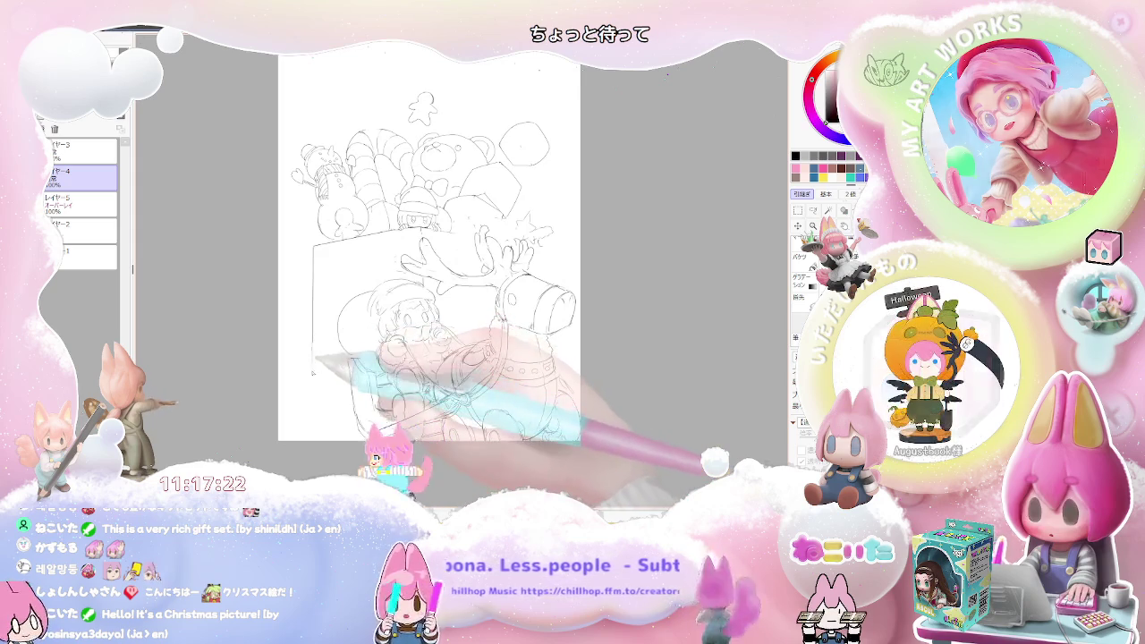
key(ctrl+z)
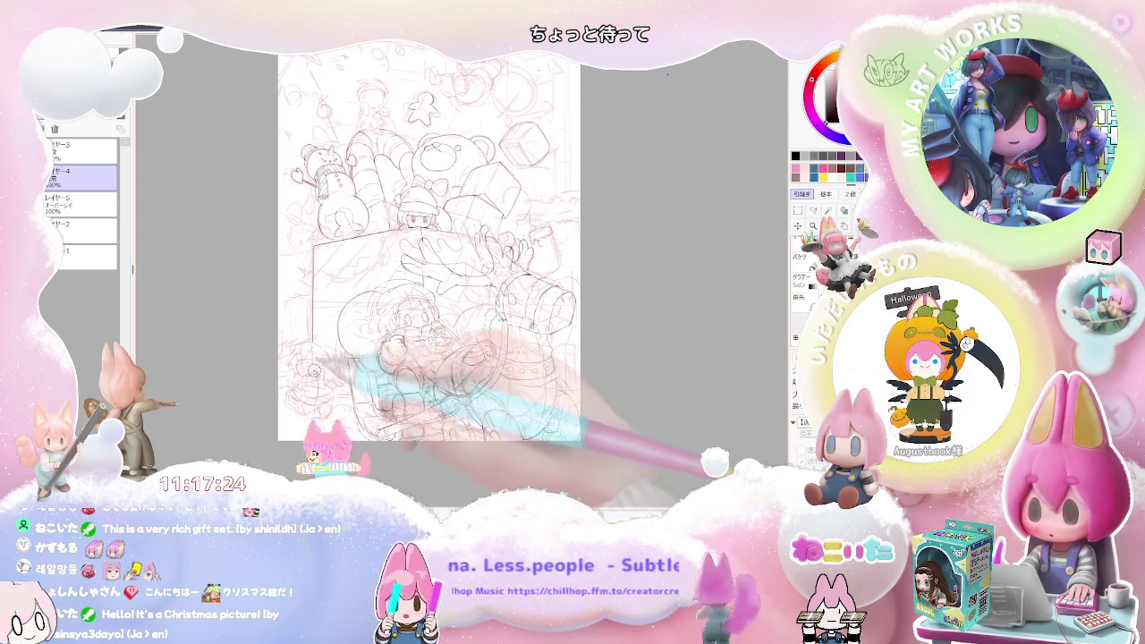
key(h)
key(ctrl+plus)
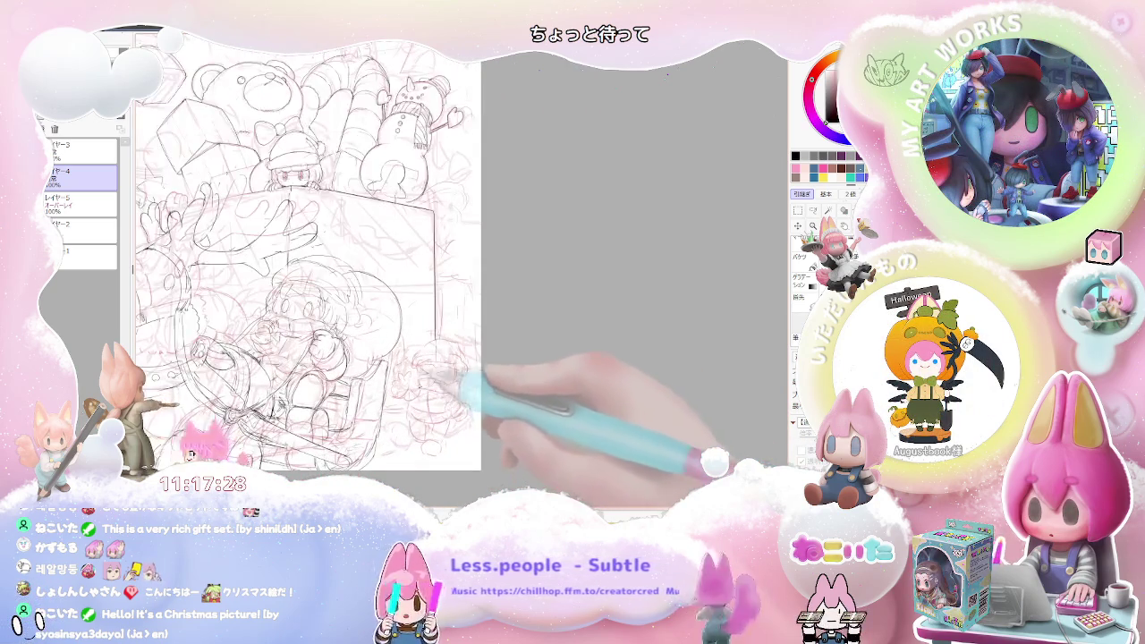
key(ctrl+plus)
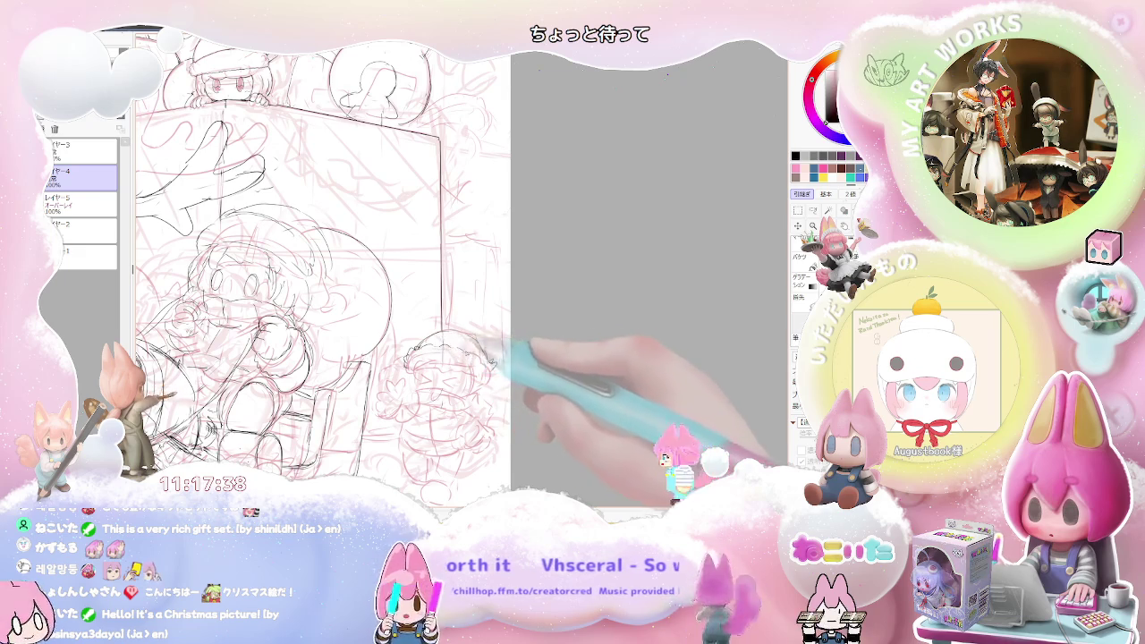
key(ctrl+minus)
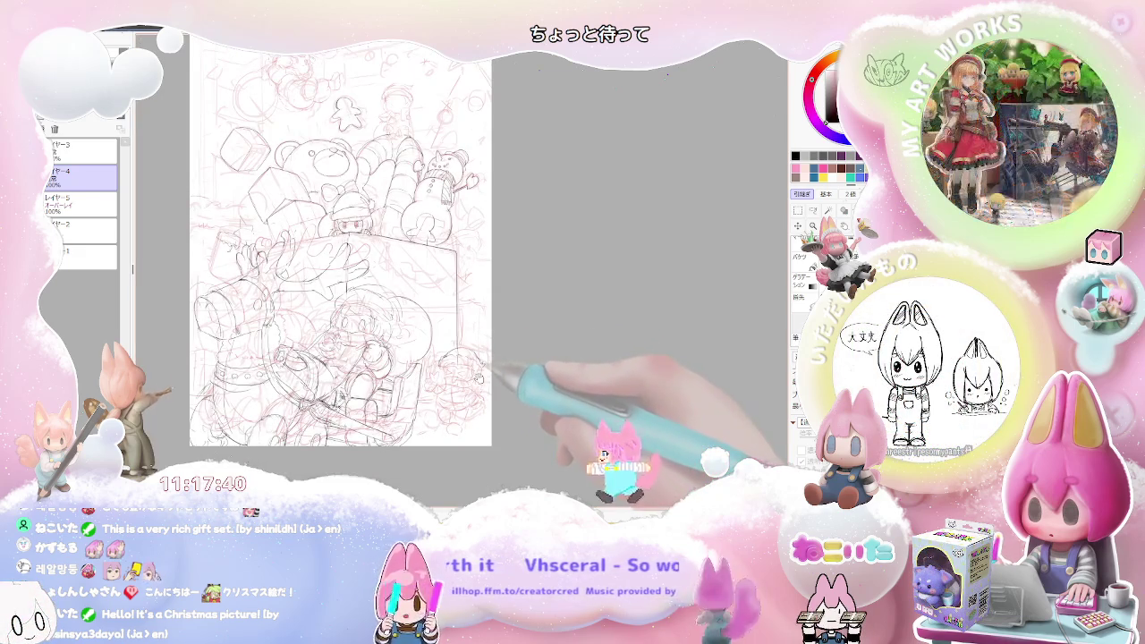
key(ctrl+plus)
key(ctrl+plus)
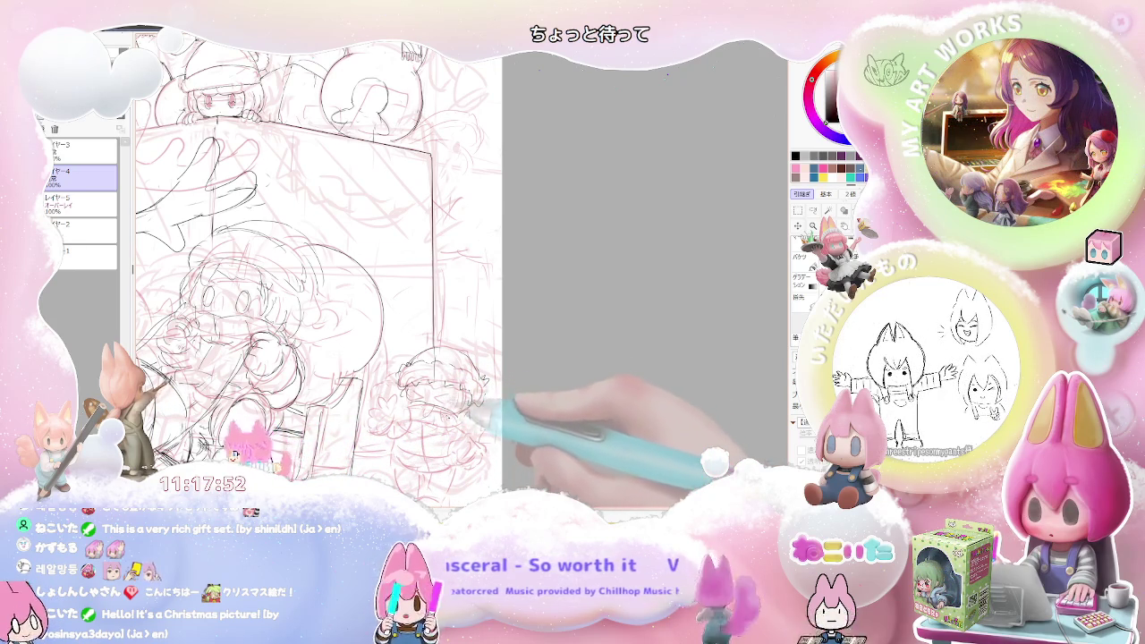
scroll(313, 269, up, 3)
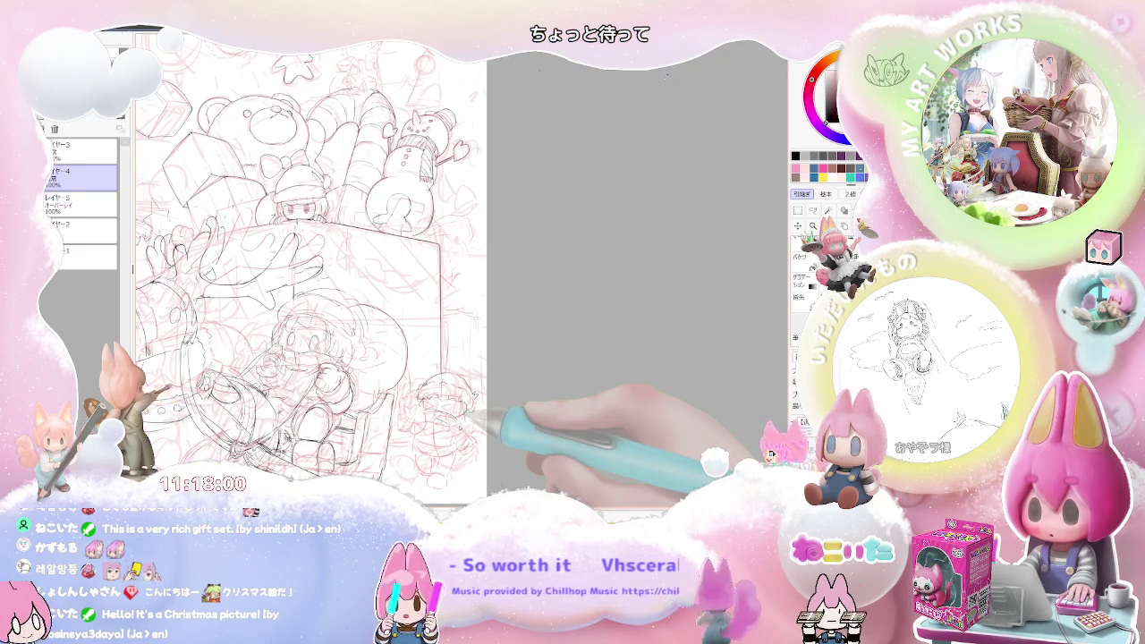
scroll(330, 268, down, 2)
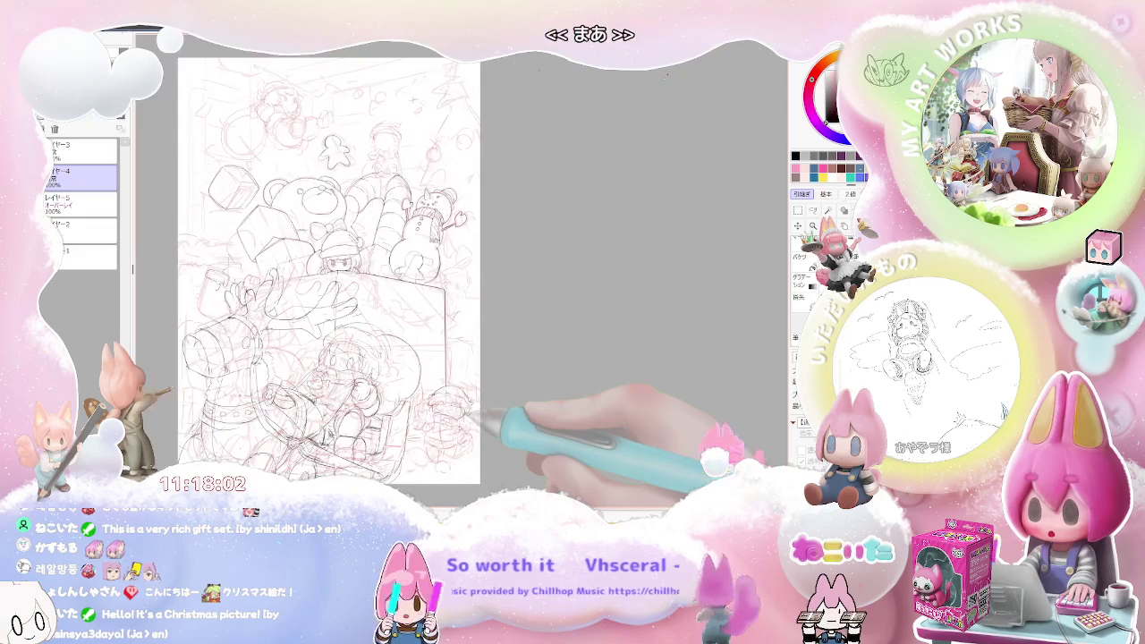
scroll(445, 439, up, 1)
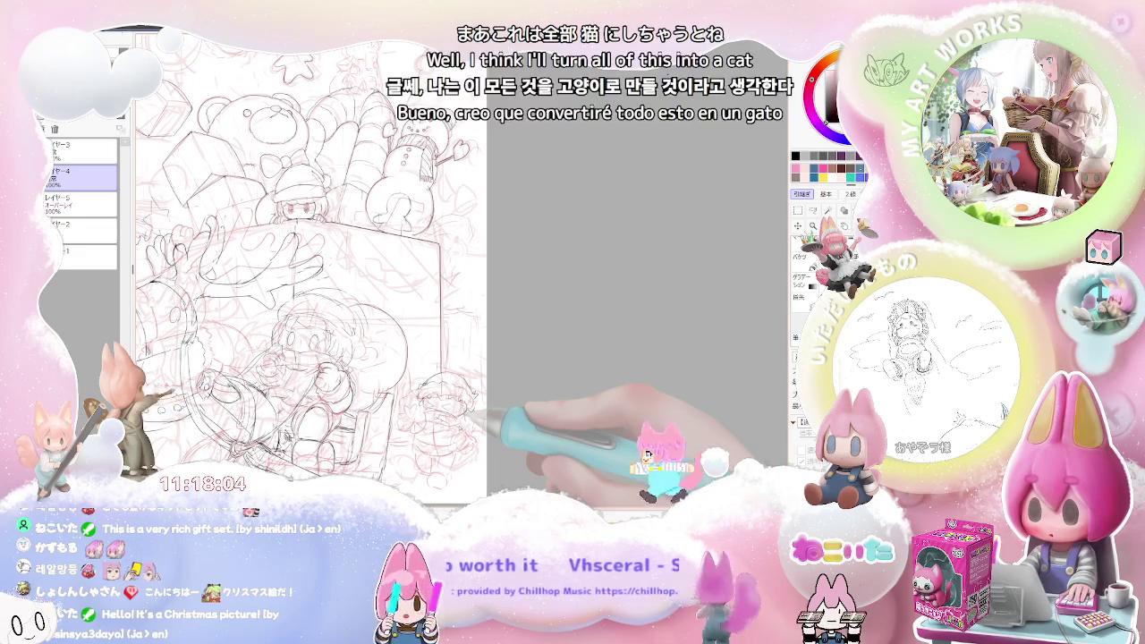
scroll(358, 268, up, 2)
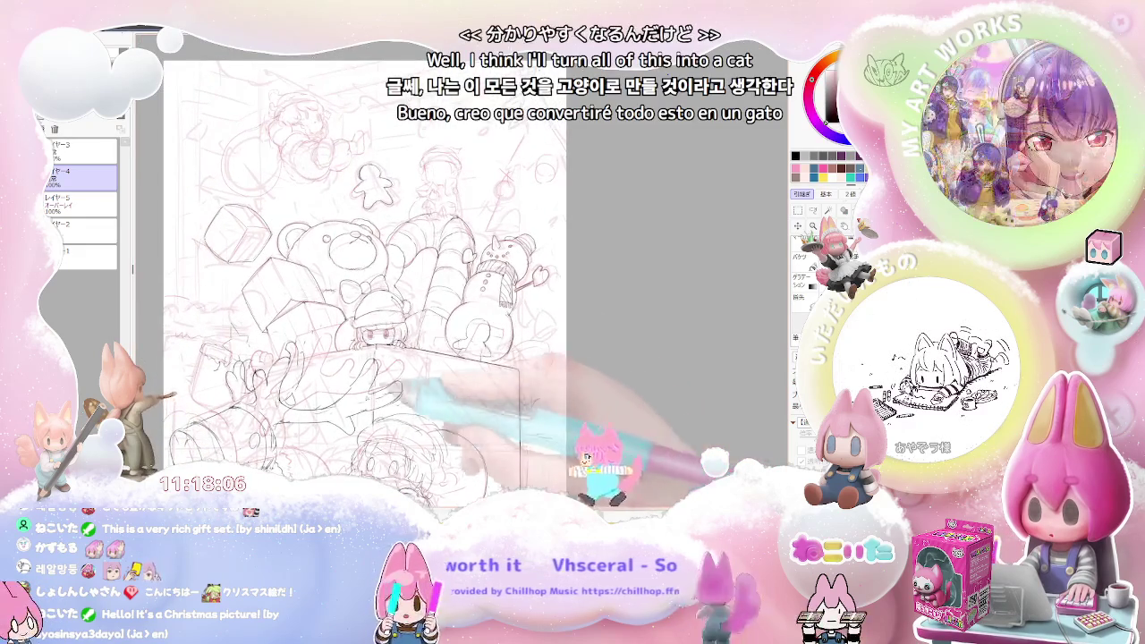
scroll(244, 316, up, 2)
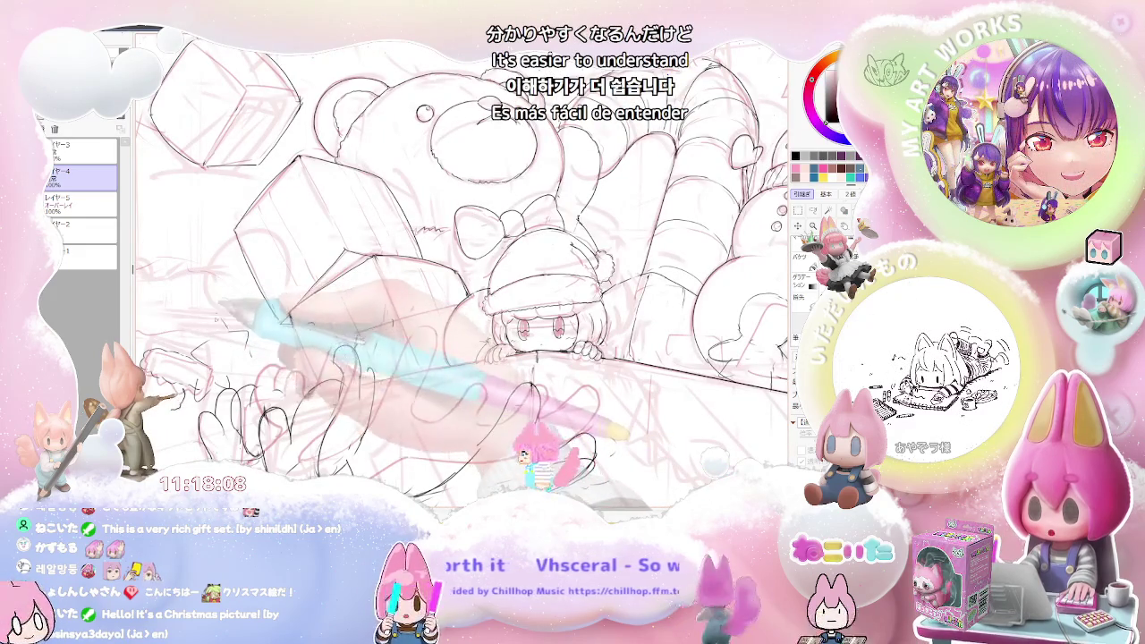
drag(403, 340, 537, 353)
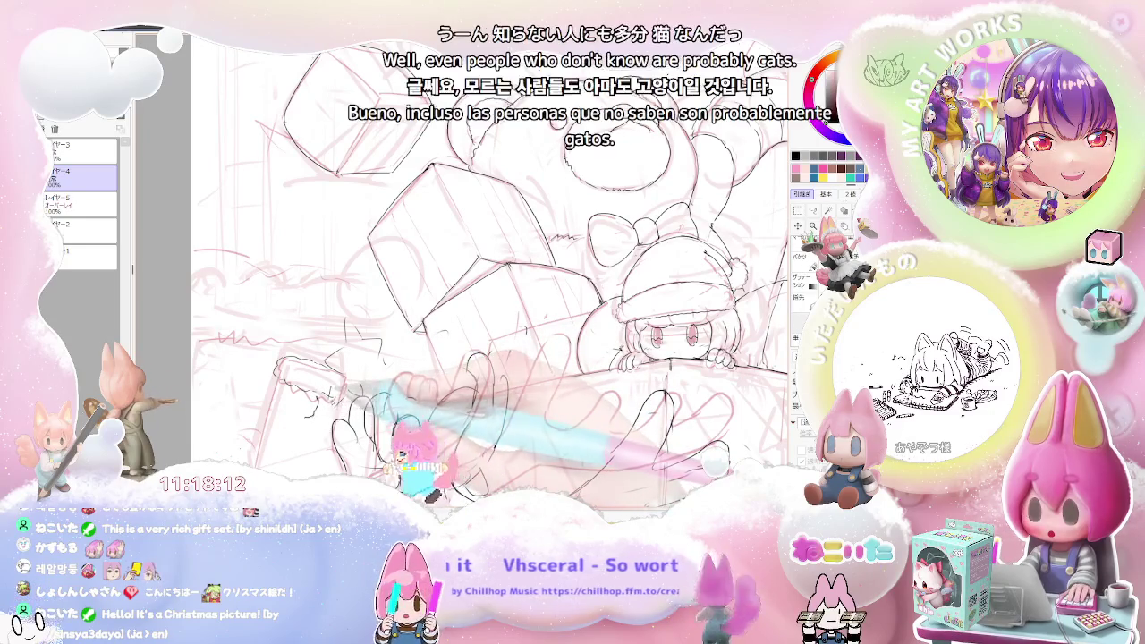
scroll(349, 430, down, 2)
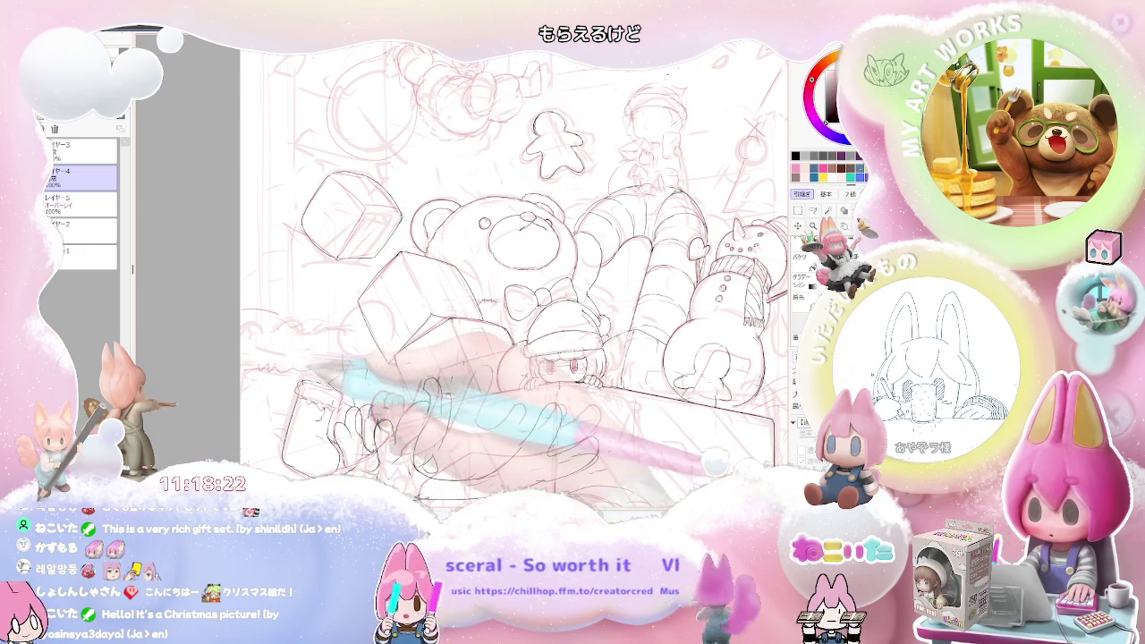
key(ctrl+minus)
key(ctrl+minus)
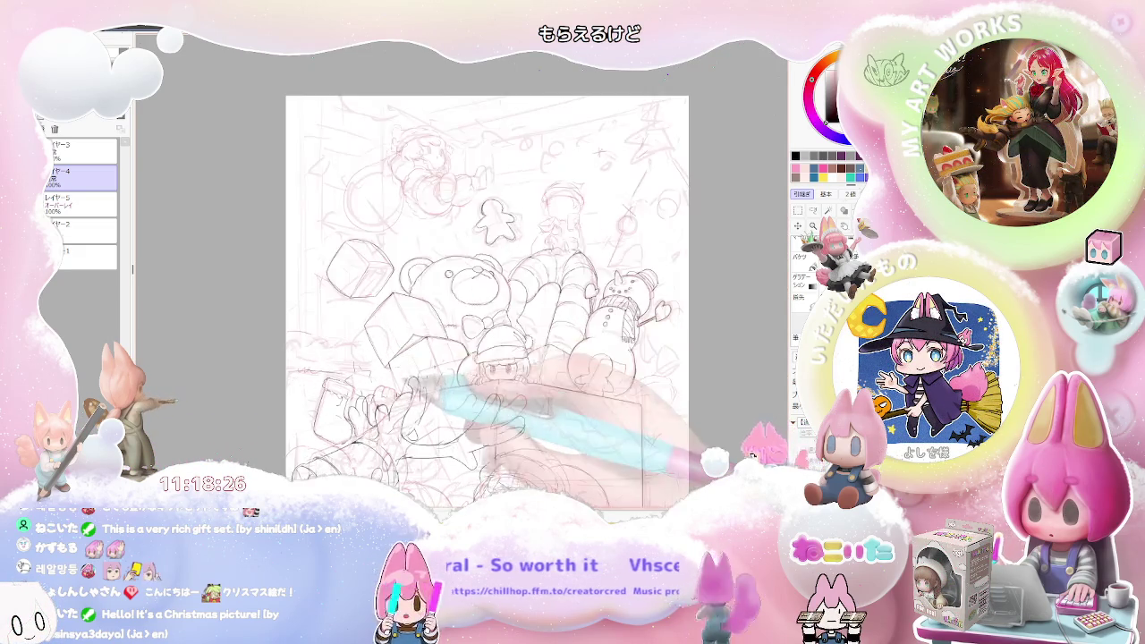
key(ctrl+plus)
key(ctrl+plus)
key(ctrl+plus)
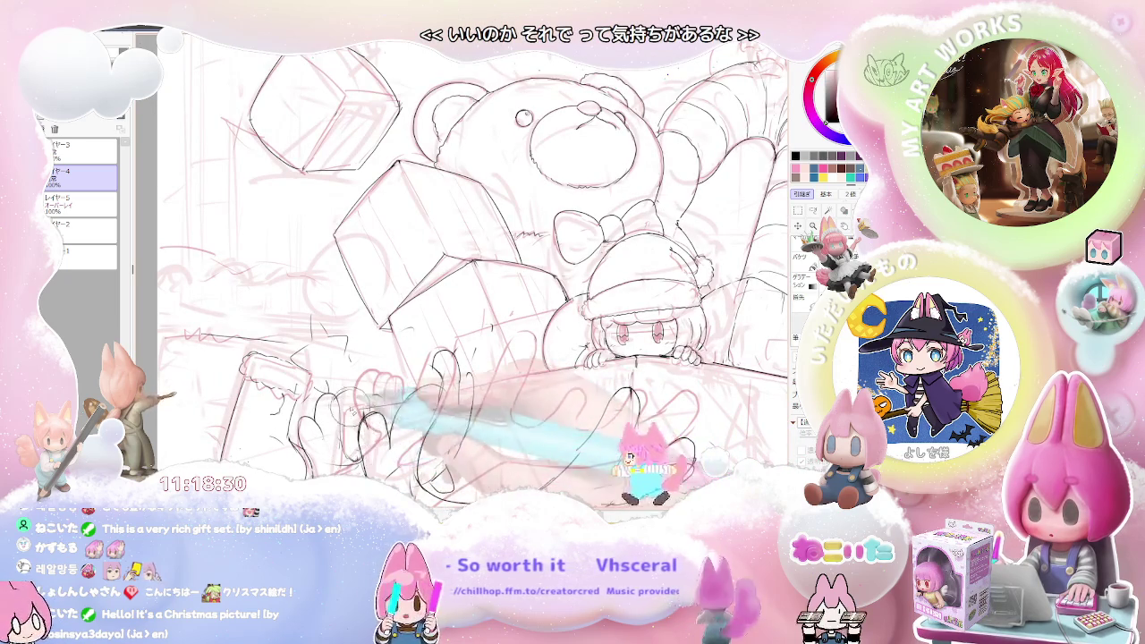
key(ctrl+minus)
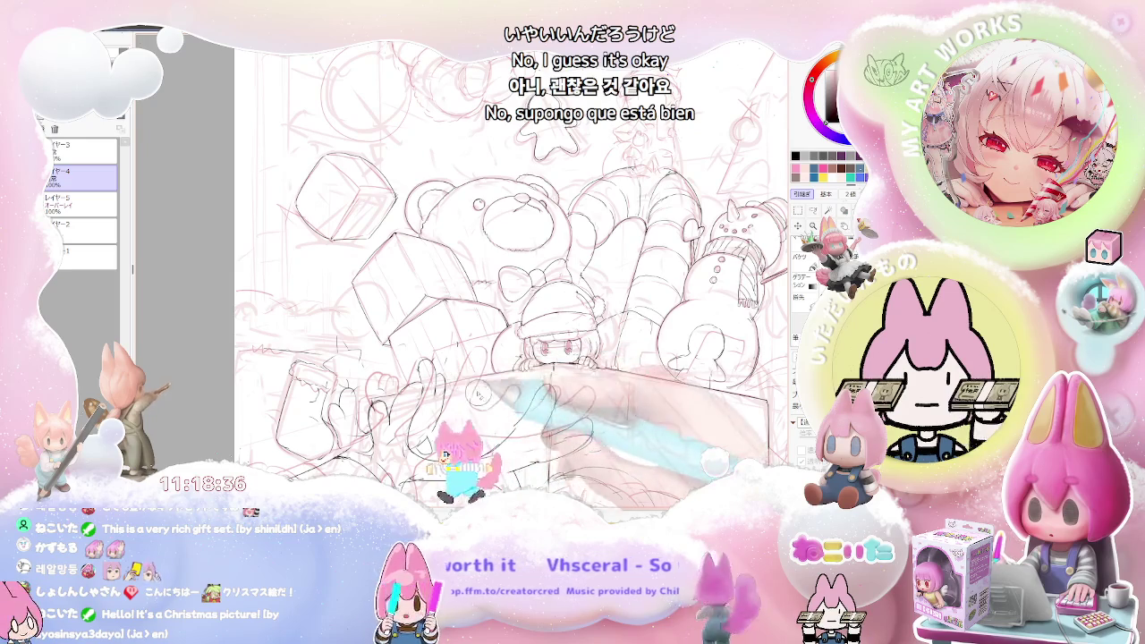
scroll(582, 358, down, 1)
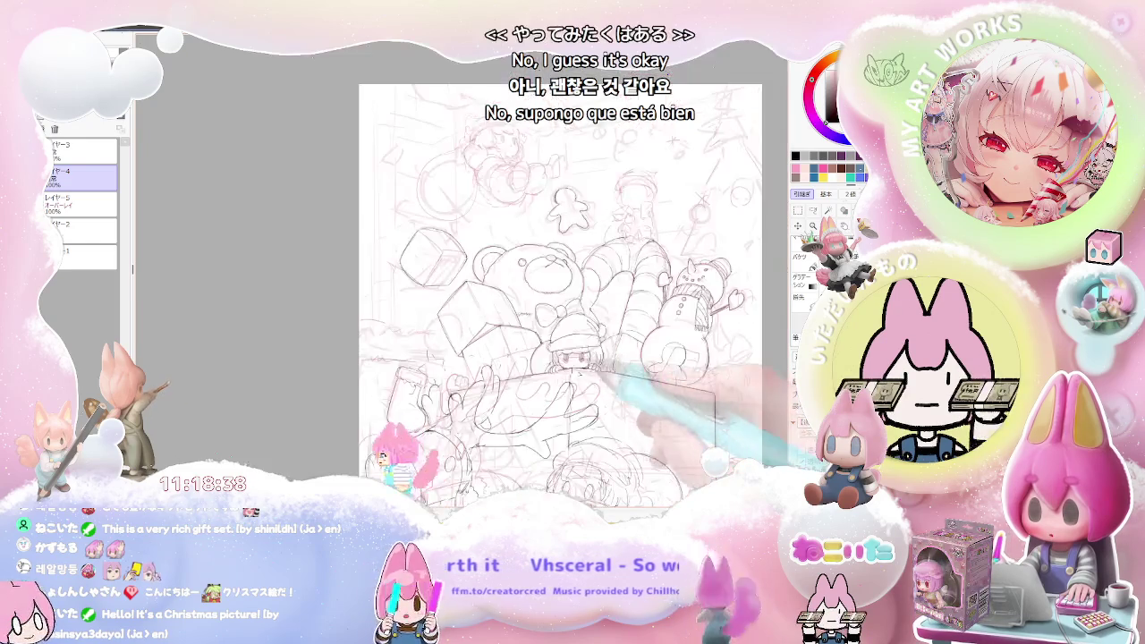
scroll(582, 358, down, 1)
scroll(582, 358, down, 1)
scroll(560, 328, up, 1)
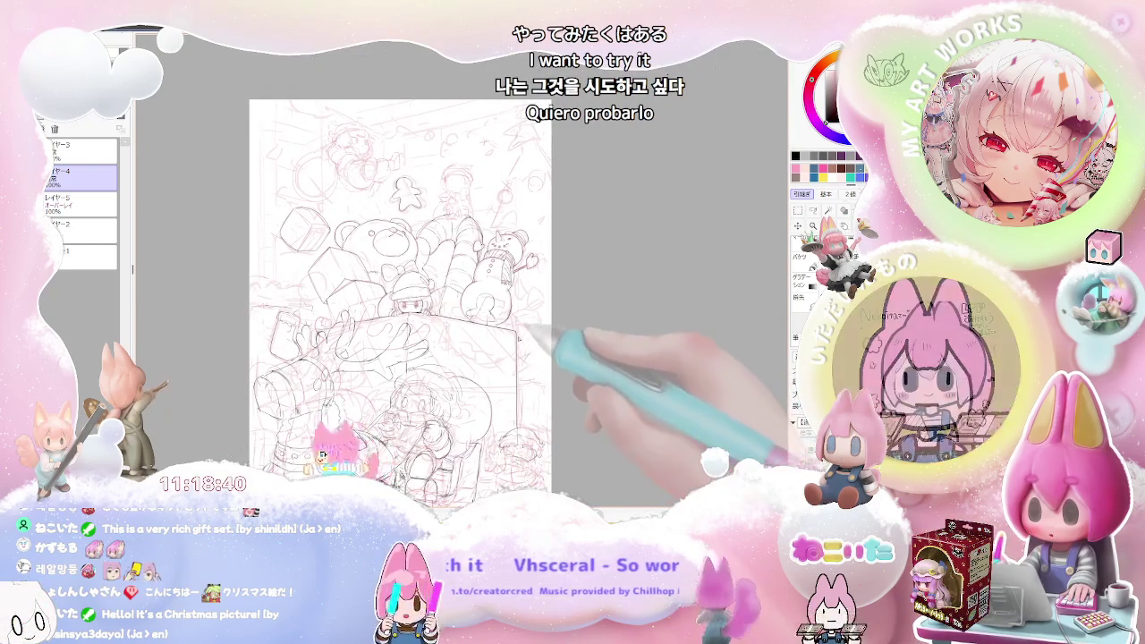
scroll(447, 340, down, 2)
scroll(540, 411, up, 1)
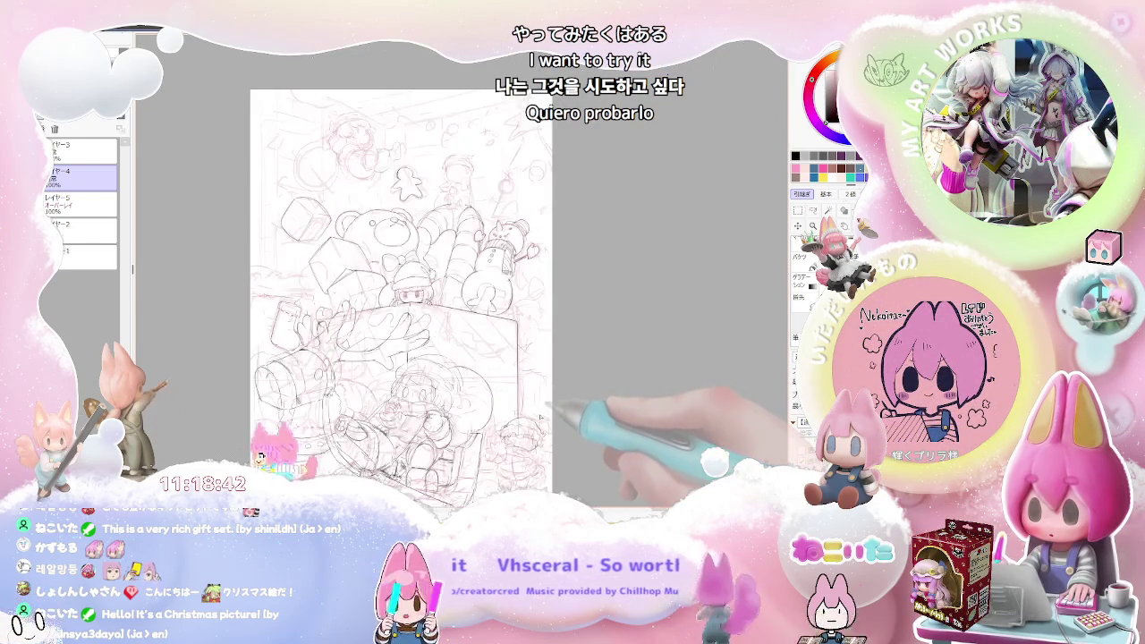
scroll(541, 411, up, 1)
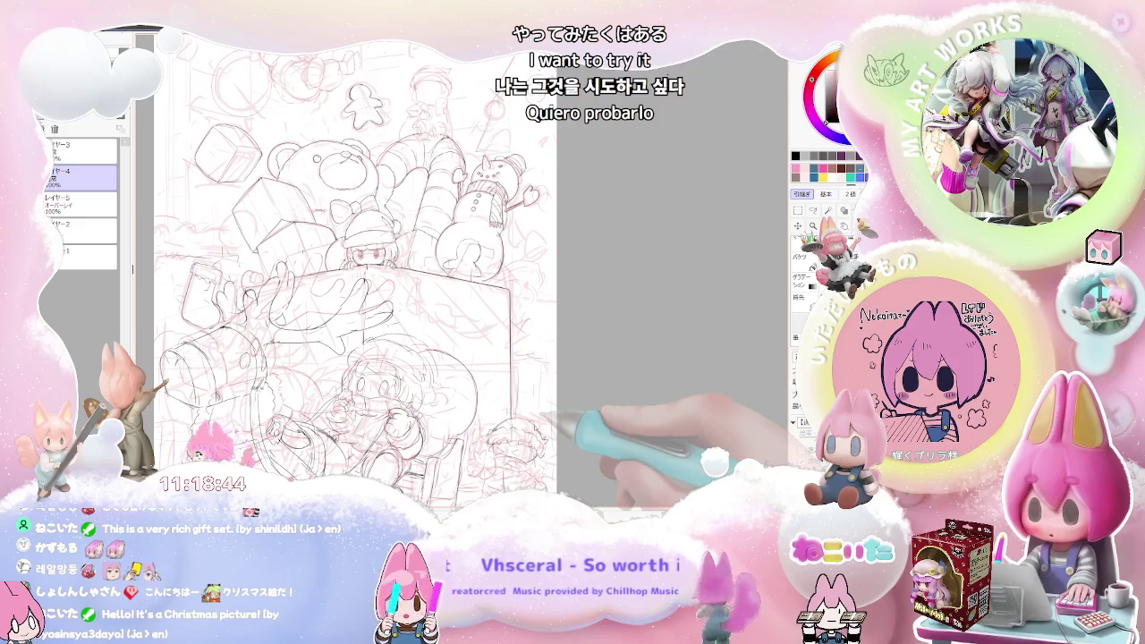
scroll(541, 414, down, 1)
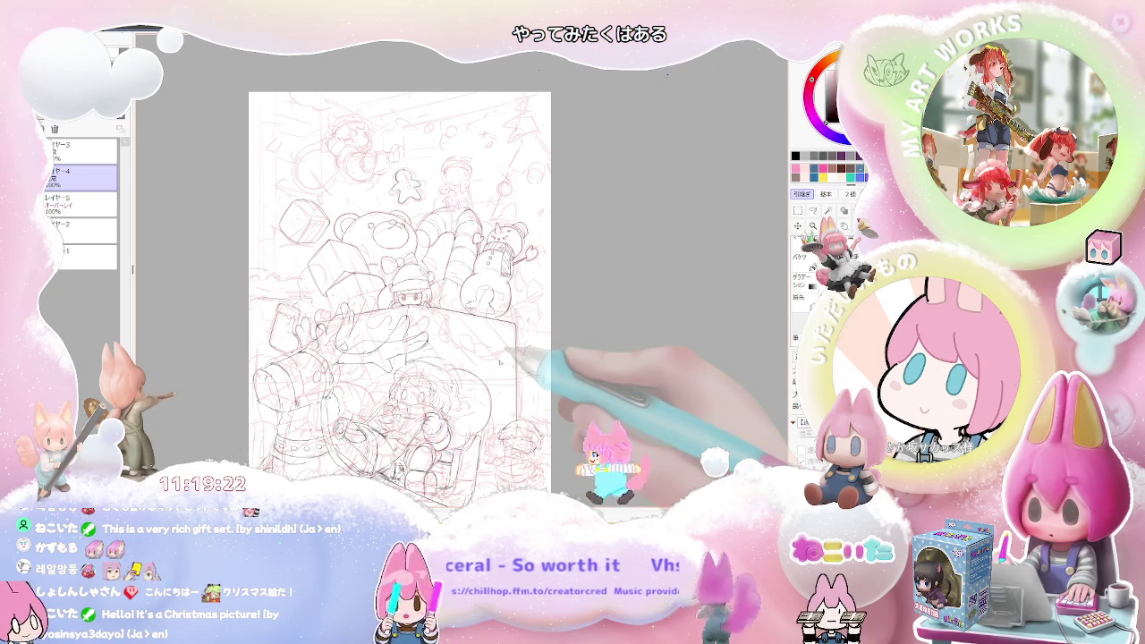
scroll(499, 361, up, 2)
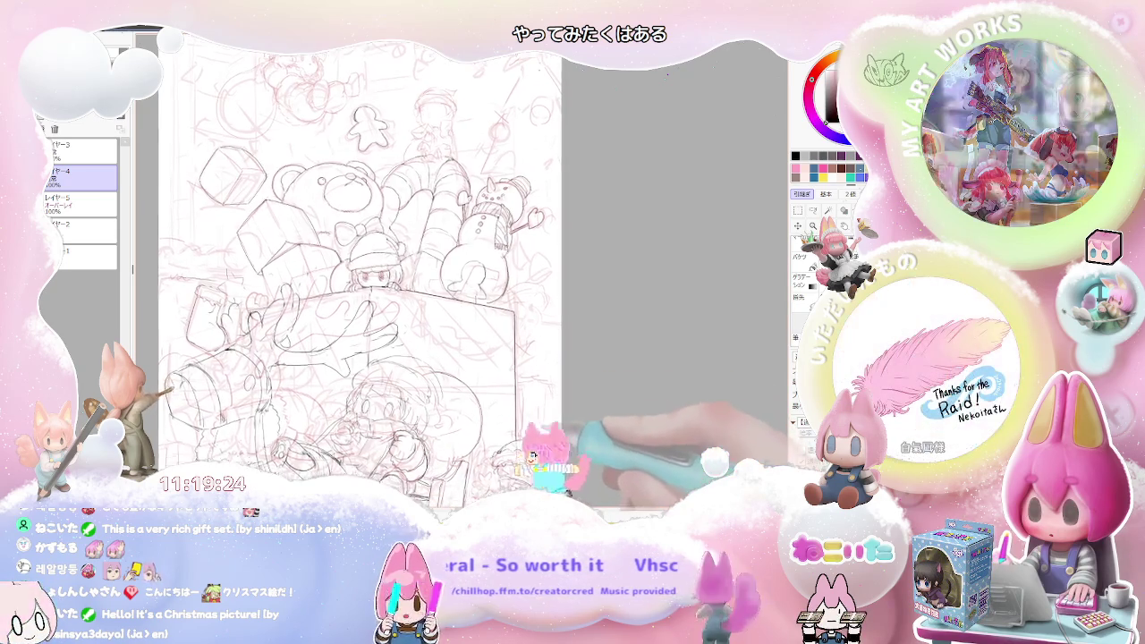
scroll(347, 395, up, 1)
scroll(347, 395, up, 2)
scroll(347, 396, up, 2)
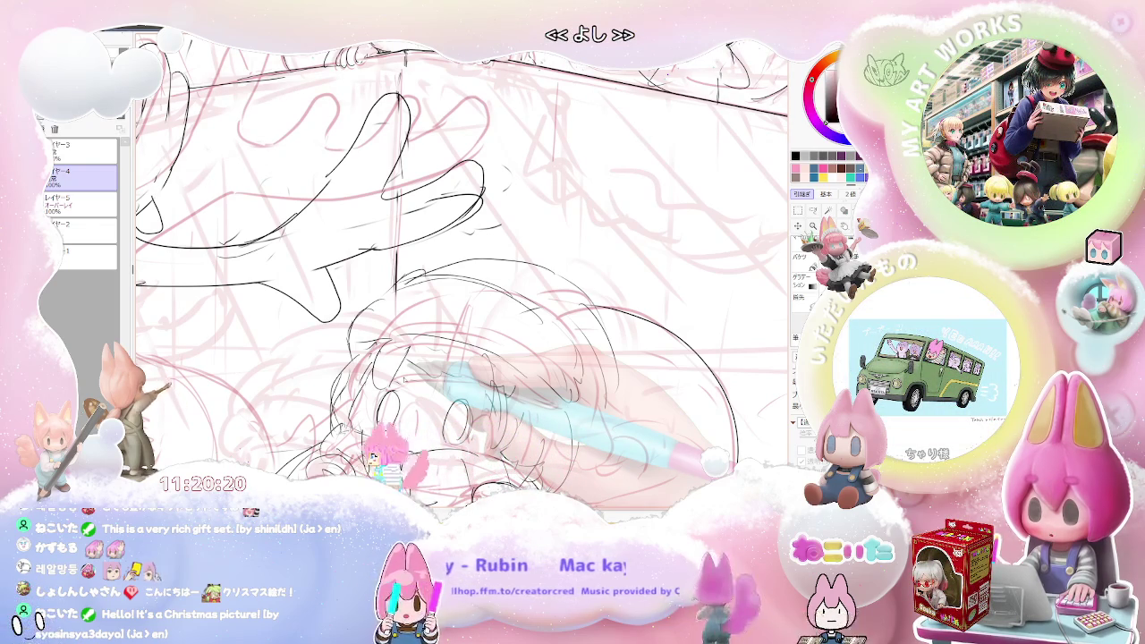
Step: Finish inking the hands over the gift box and zoom out to see the whole composition
key(ctrl+minus)
key(ctrl+minus)
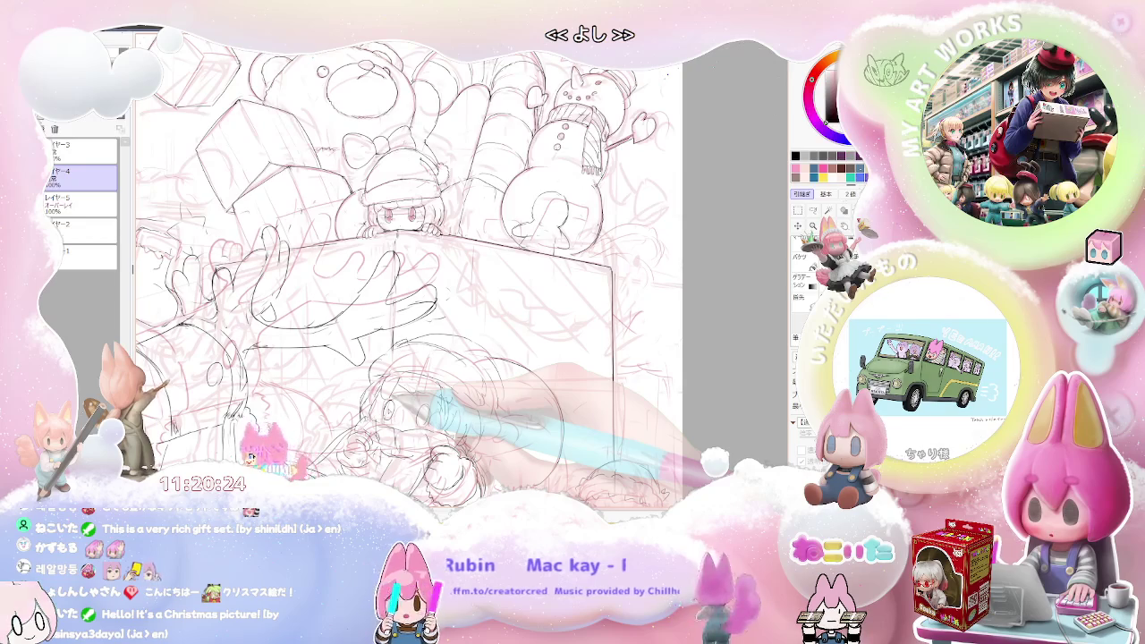
key(ctrl+minus)
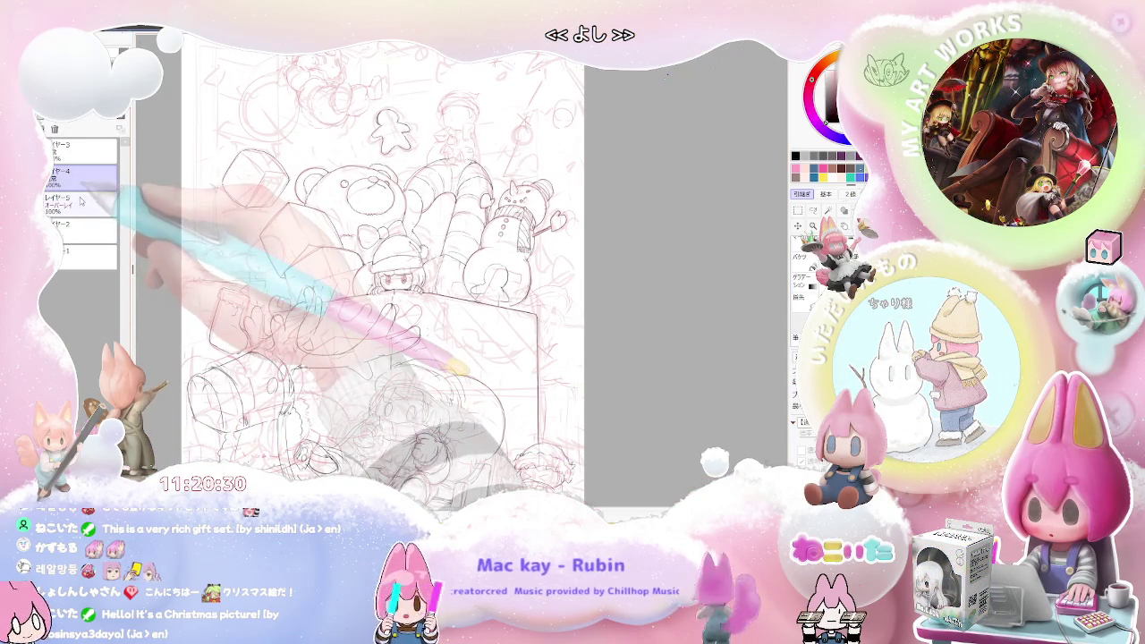
Step: Duplicate layer 4 (レイヤー4) and zoom in on the child below the gift box
key(ctrl+j)
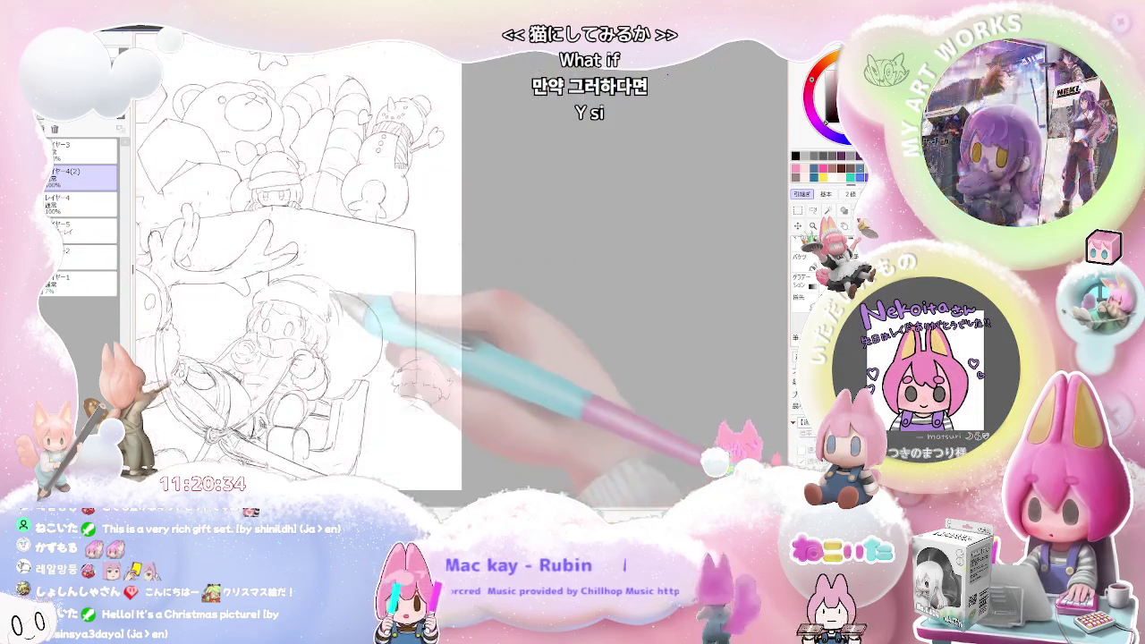
key(ctrl+plus)
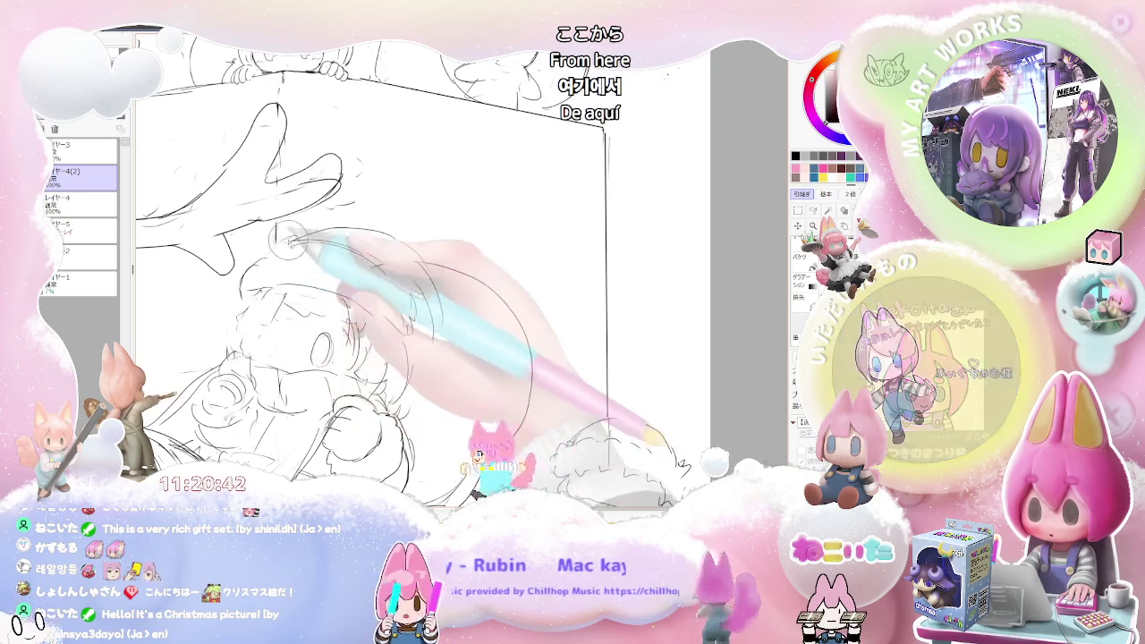
drag(421, 268, 397, 307)
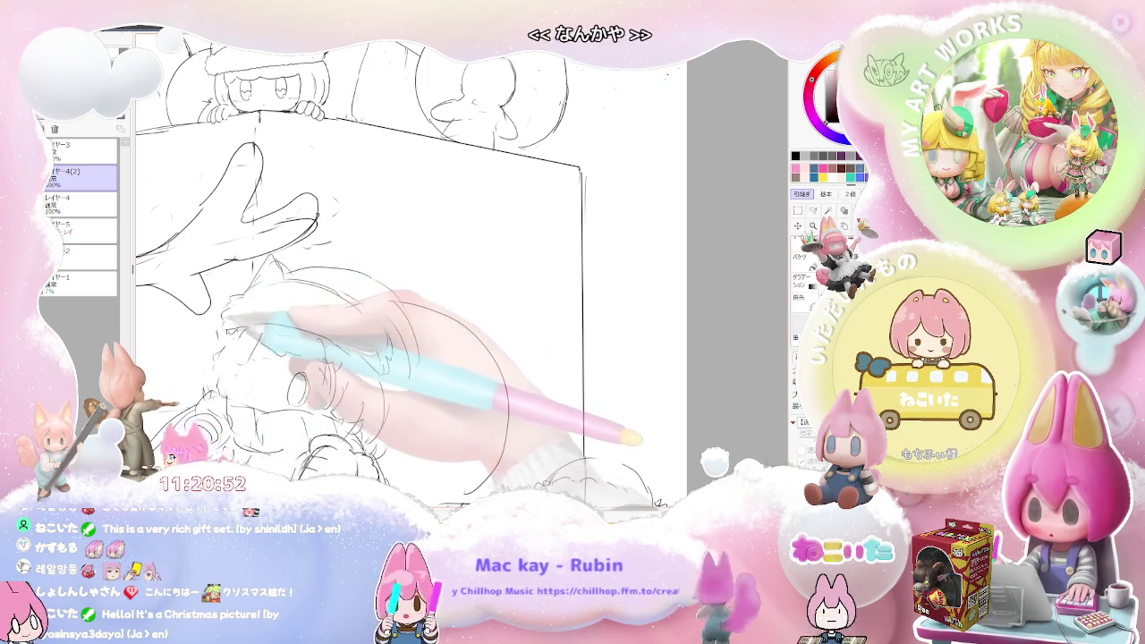
Step: Sketch fluffy fur curls around the child's hat rim, thickening the brim strokes
mouse_move(226, 313)
mouse_down()
mouse_move(281, 309)
mouse_move(277, 270)
mouse_up()
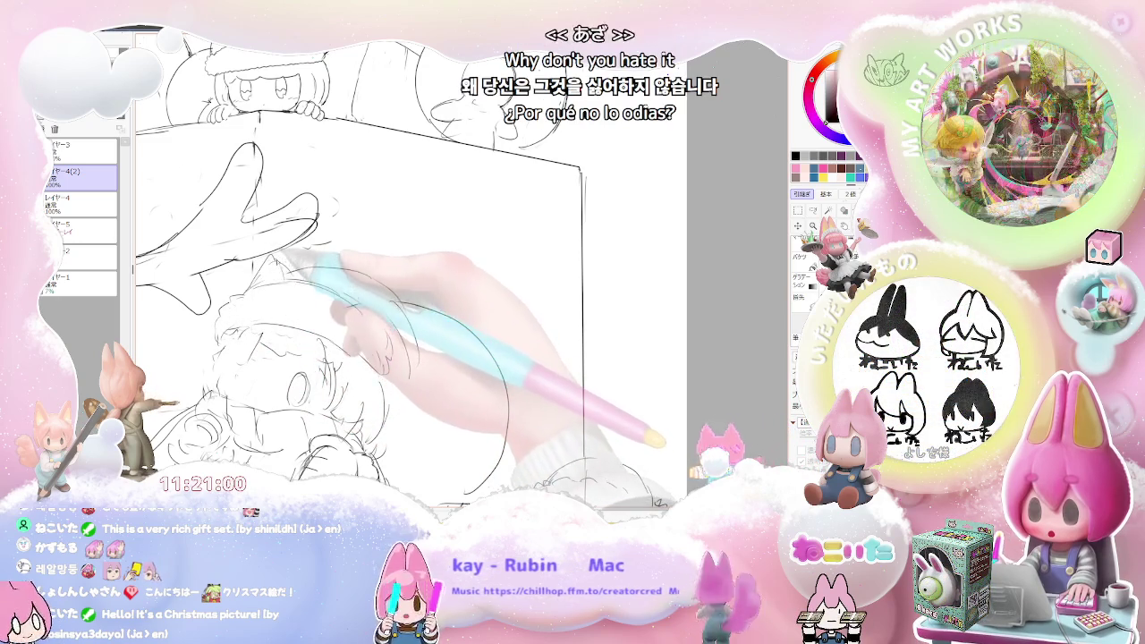
key(ctrl+minus)
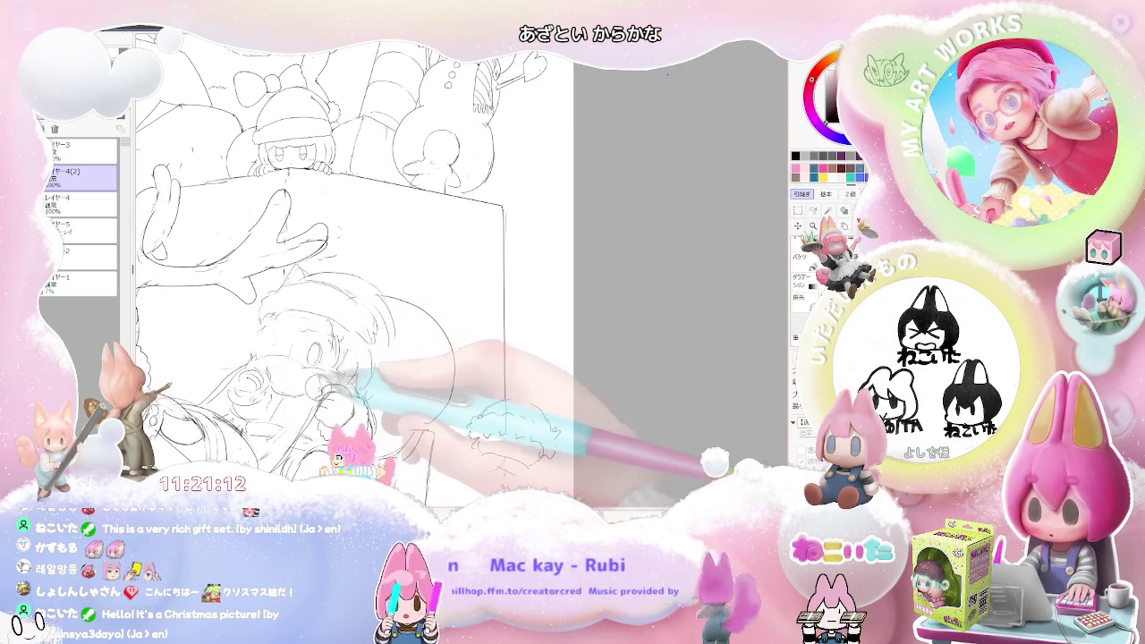
drag(322, 358, 293, 349)
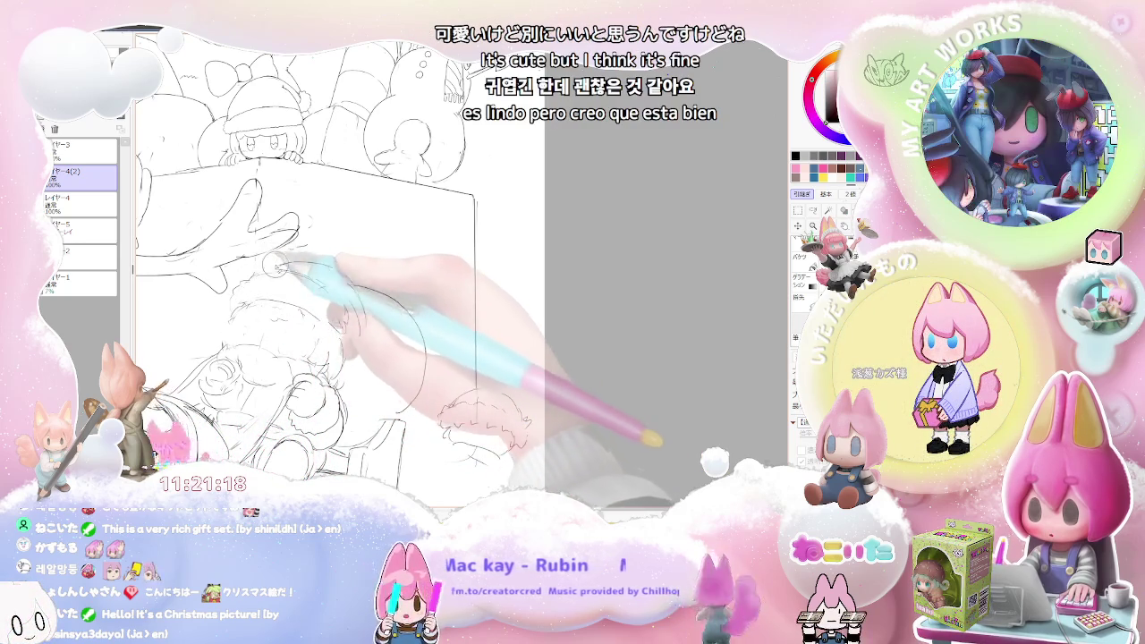
mouse_move(266, 266)
mouse_down()
mouse_move(337, 260)
mouse_move(357, 285)
mouse_up()
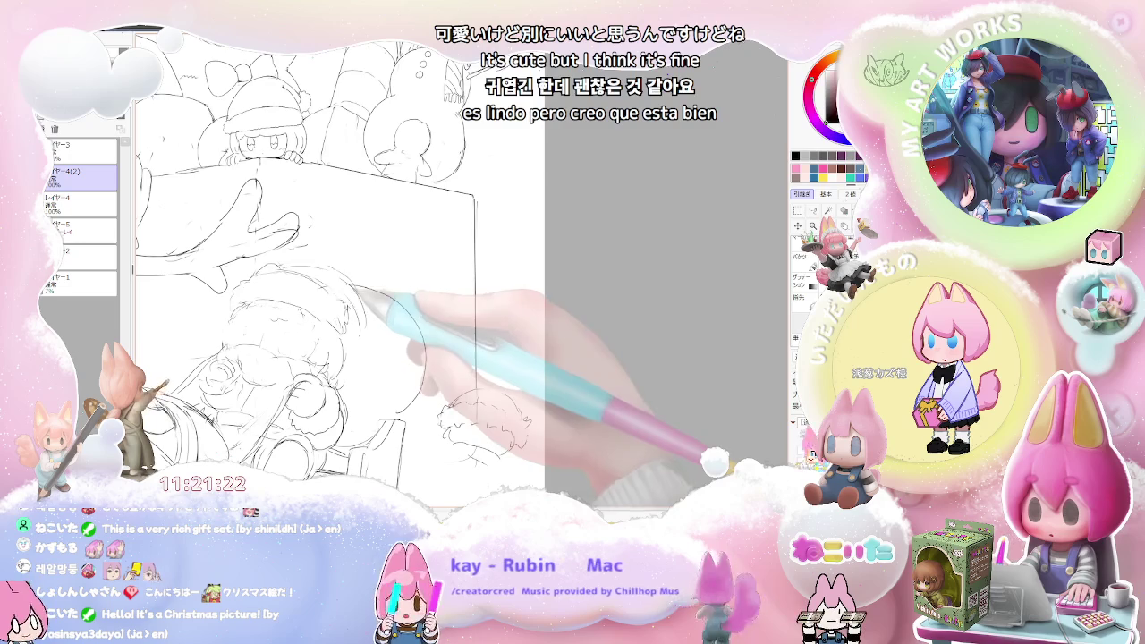
drag(362, 297, 349, 298)
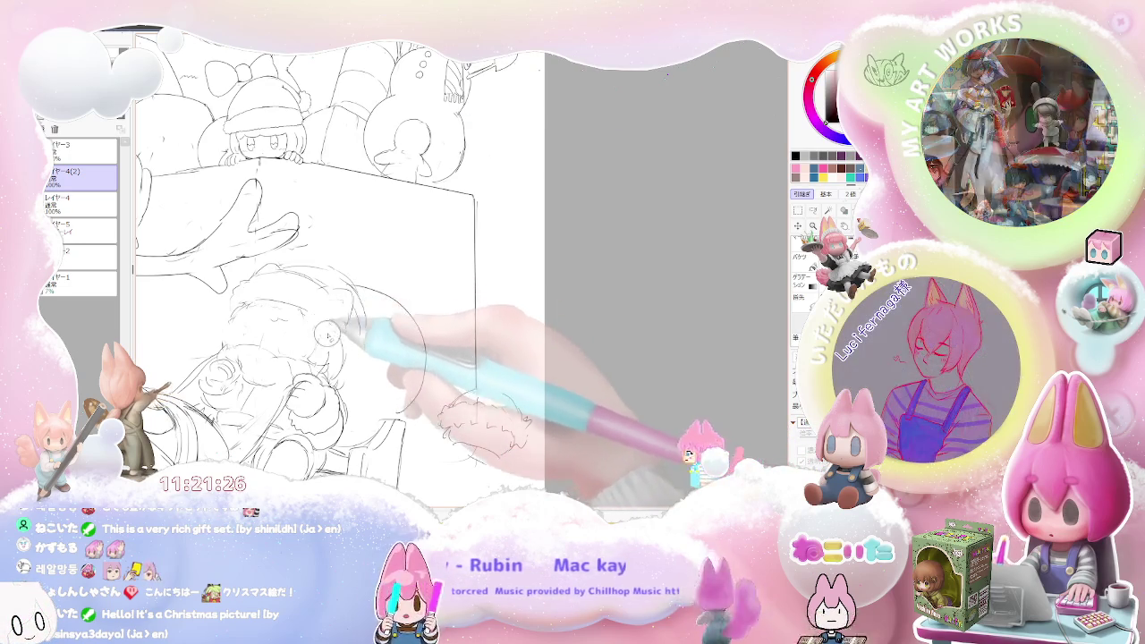
drag(254, 295, 271, 312)
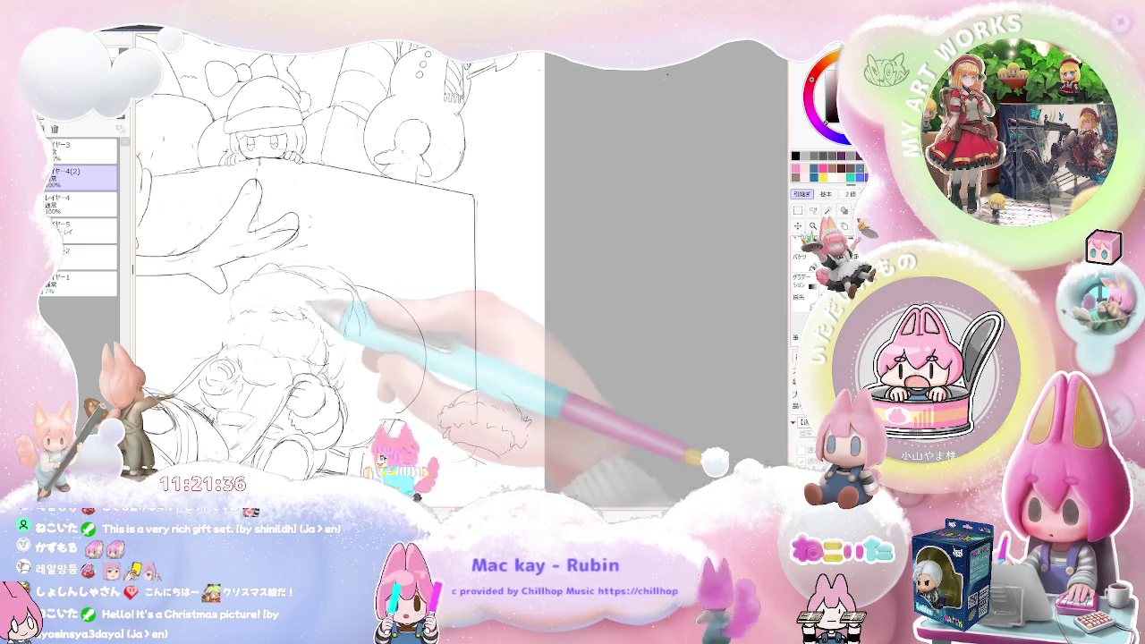
drag(272, 298, 231, 329)
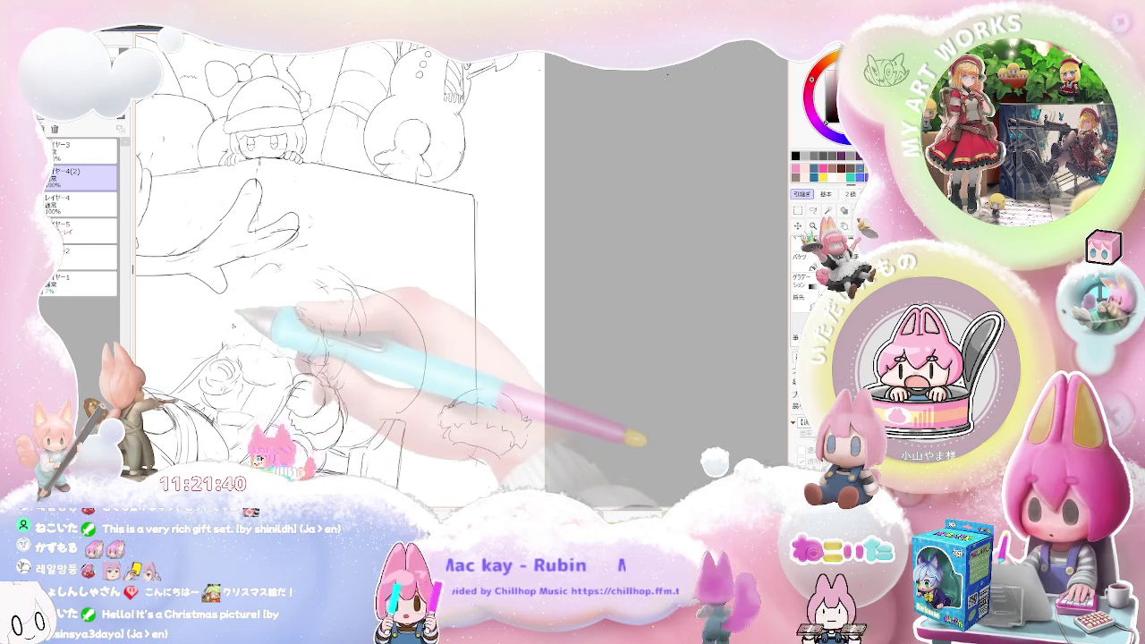
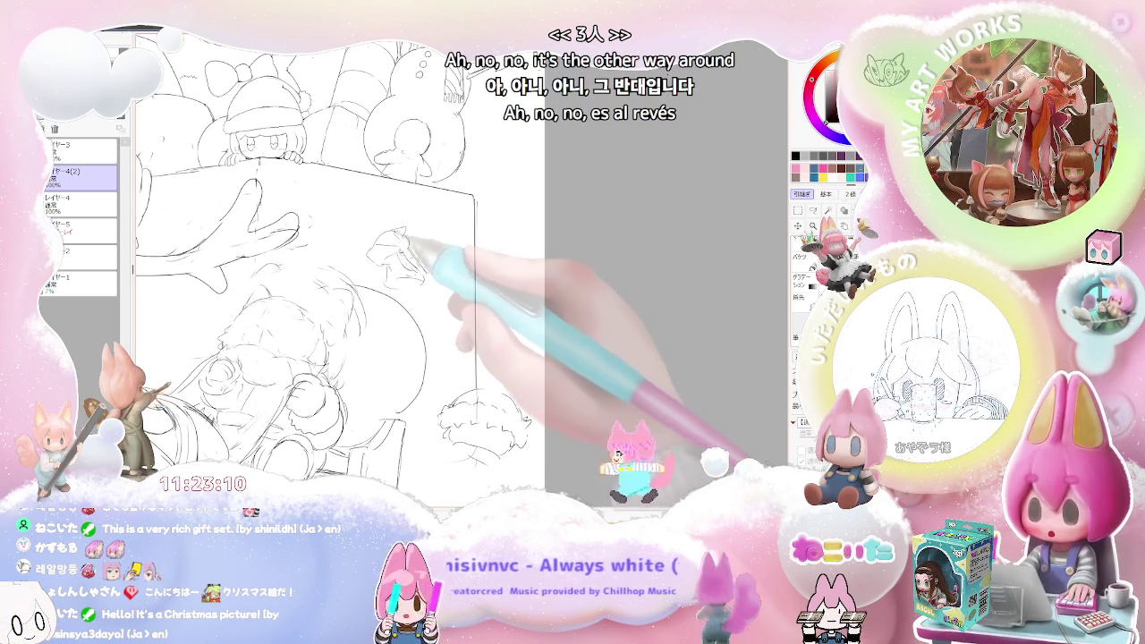
Step: Add pencil strokes to the box doodle to form a small haloed head, then zoom in on it
mouse_move(376, 225)
mouse_down()
mouse_move(417, 223)
mouse_move(417, 257)
mouse_move(367, 219)
mouse_up()
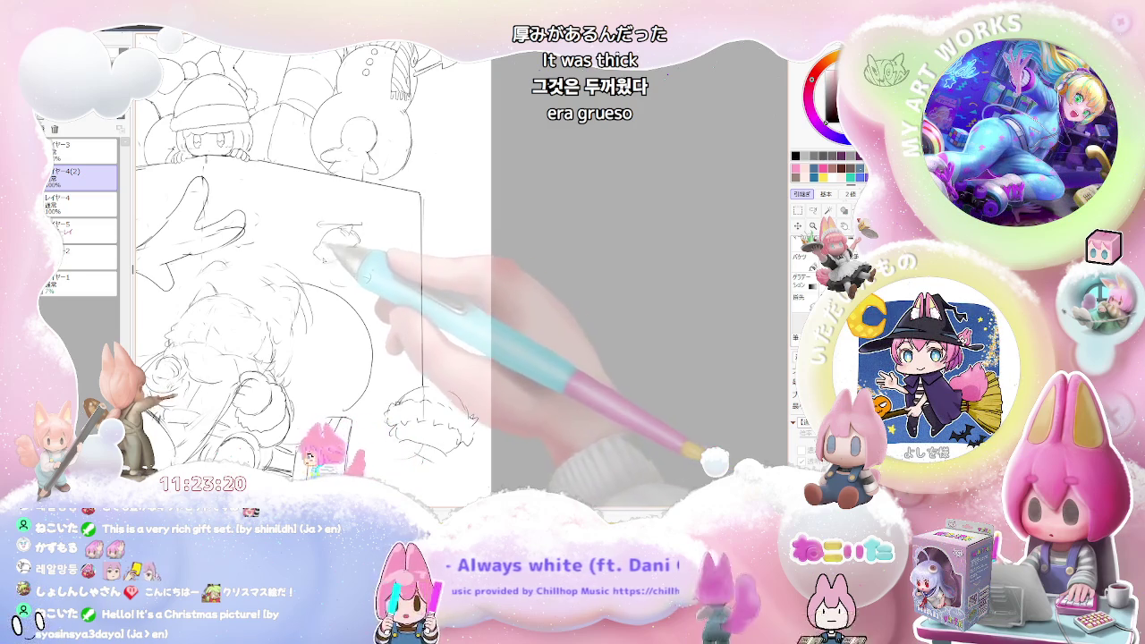
mouse_move(332, 256)
mouse_down()
mouse_move(322, 256)
mouse_move(362, 241)
mouse_up()
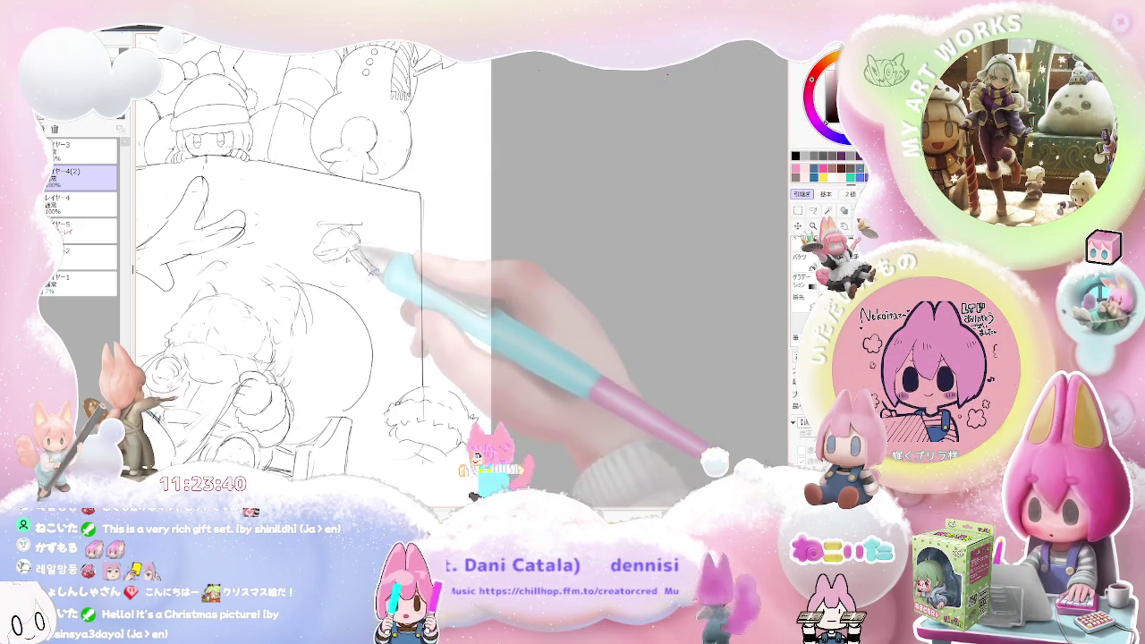
drag(320, 235, 362, 241)
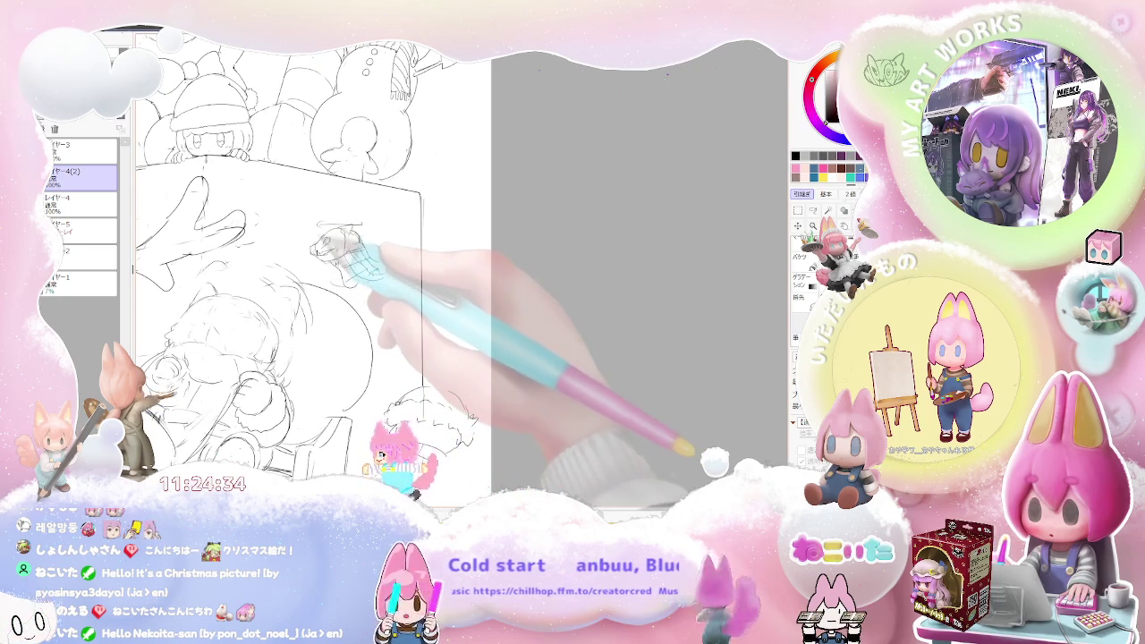
key(ctrl+plus)
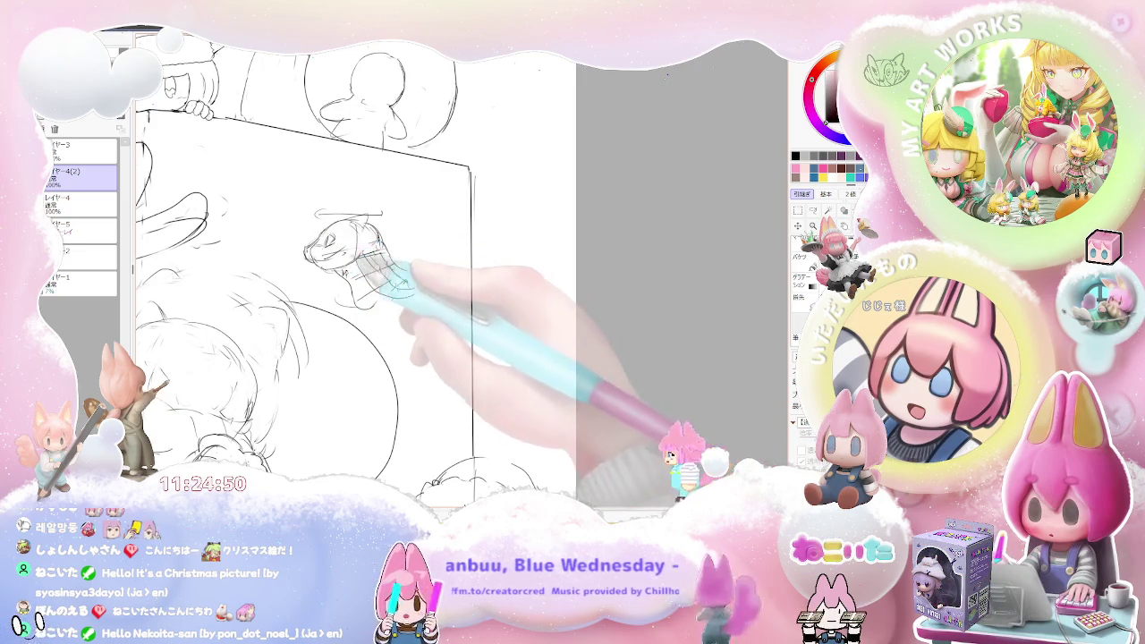
drag(307, 319, 256, 331)
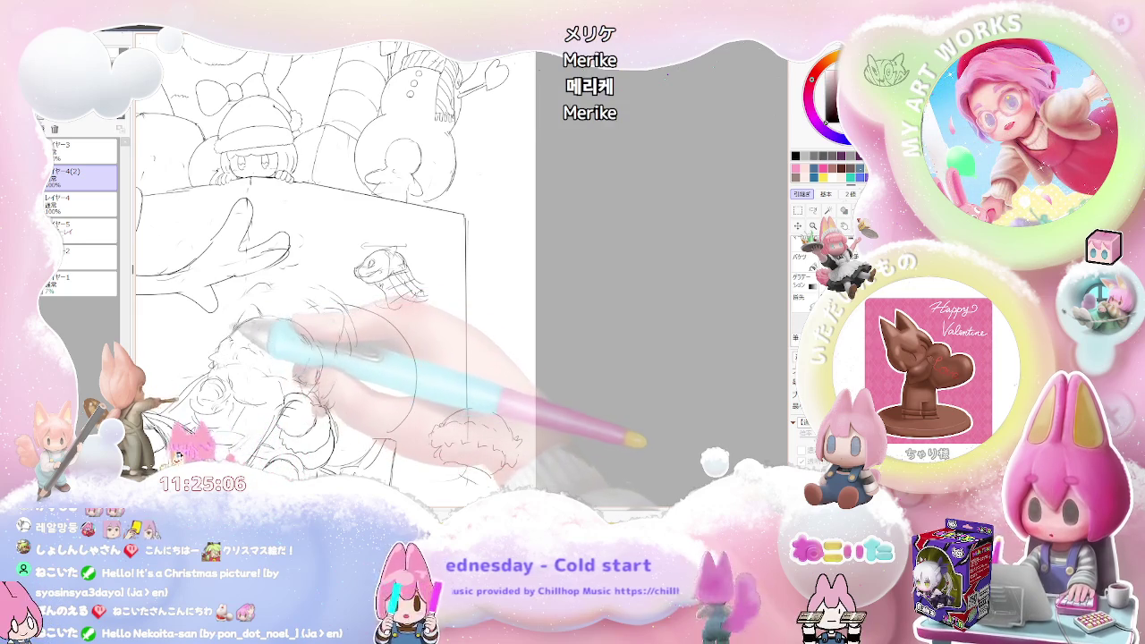
drag(398, 264, 405, 295)
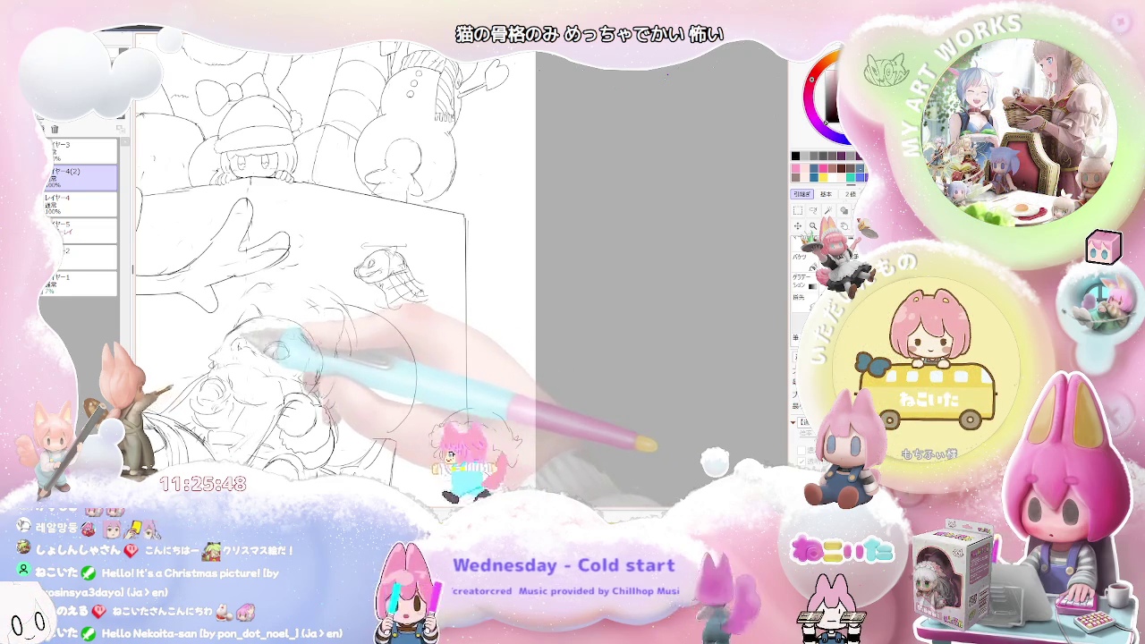
Step: Draw a small circle on the cat-eared character's face with the pencil
drag(243, 339, 238, 340)
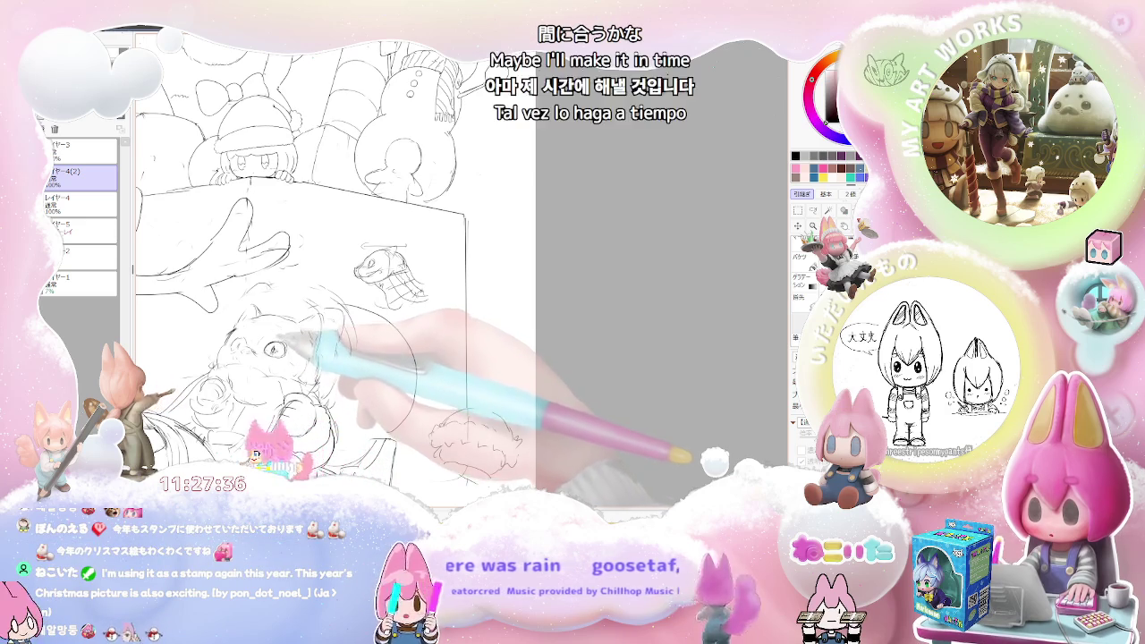
scroll(306, 350, down, 1)
Step: Zoom out to review the whole page, then zoom back in on the cat character's face
scroll(305, 350, down, 1)
scroll(305, 350, down, 1)
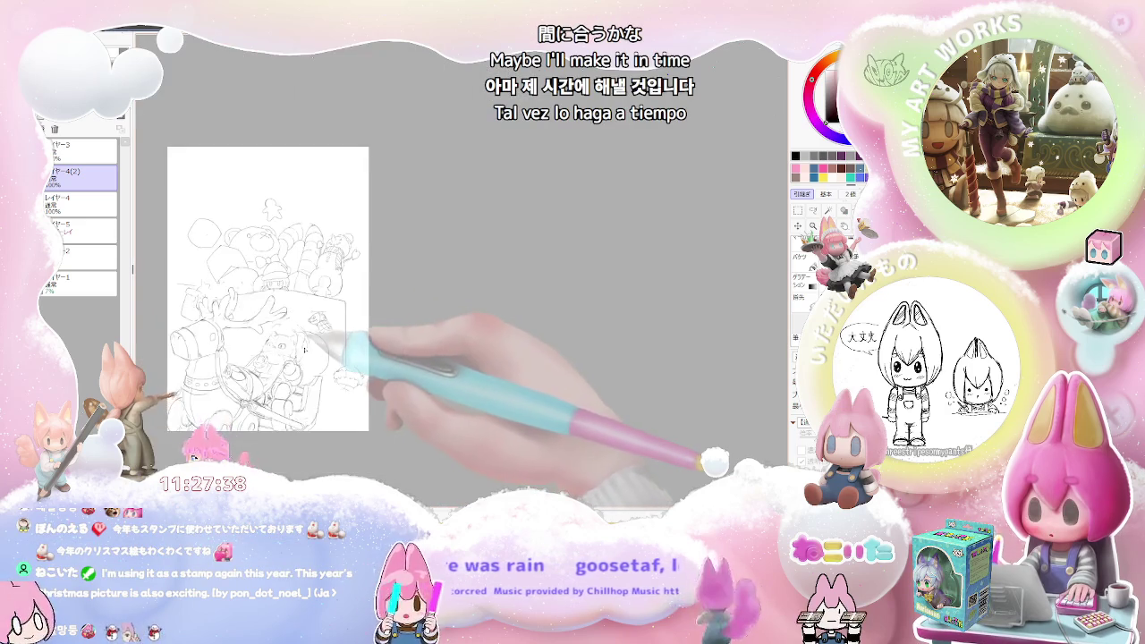
scroll(304, 350, up, 2)
scroll(304, 350, up, 2)
scroll(304, 350, up, 2)
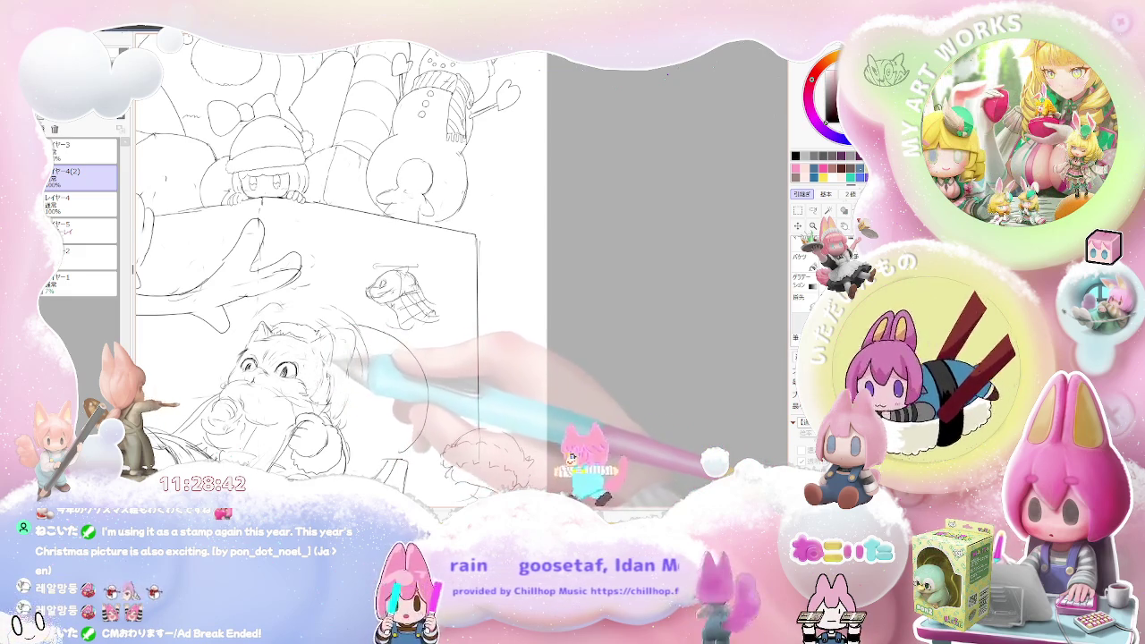
key(ctrl+minus)
key(ctrl+minus)
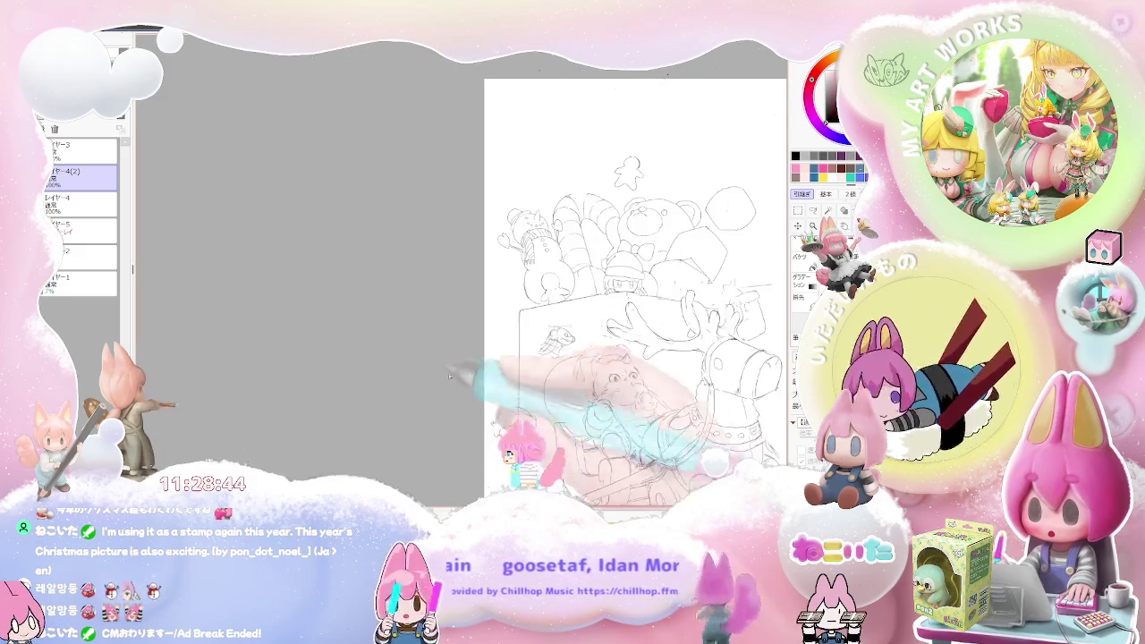
key(ctrl+plus)
drag(626, 268, 375, 250)
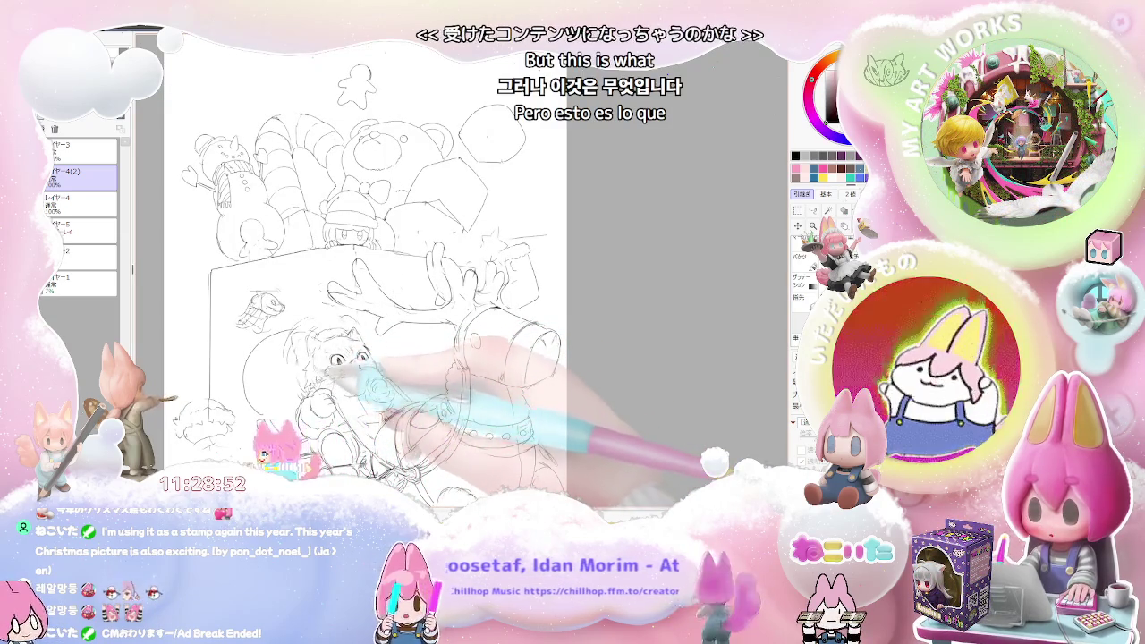
scroll(430, 346, up, 3)
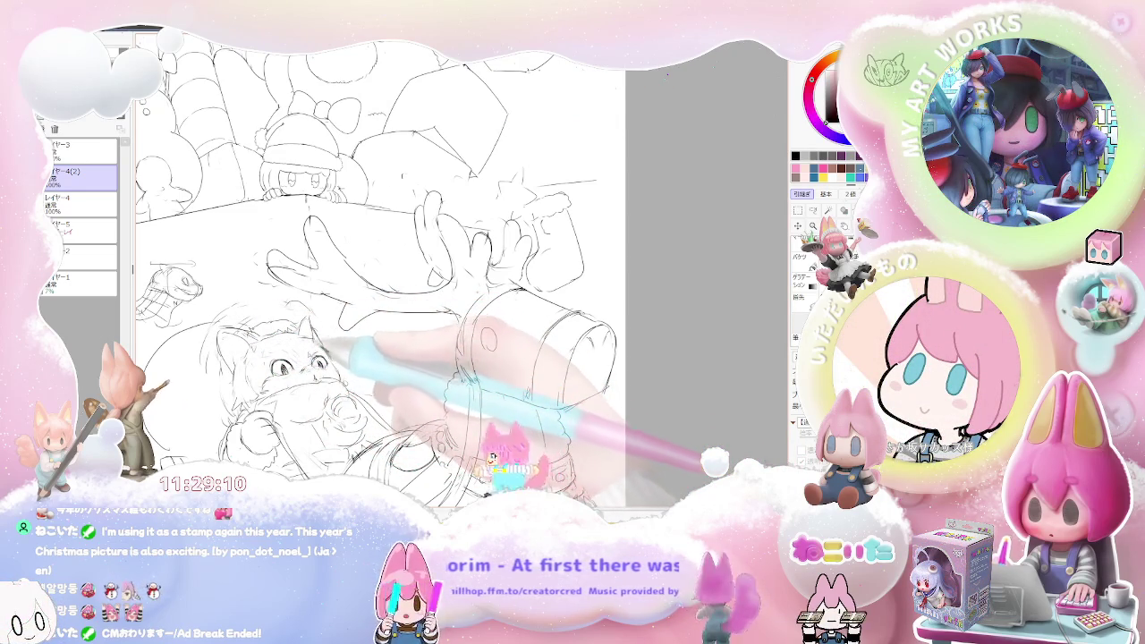
key(minus)
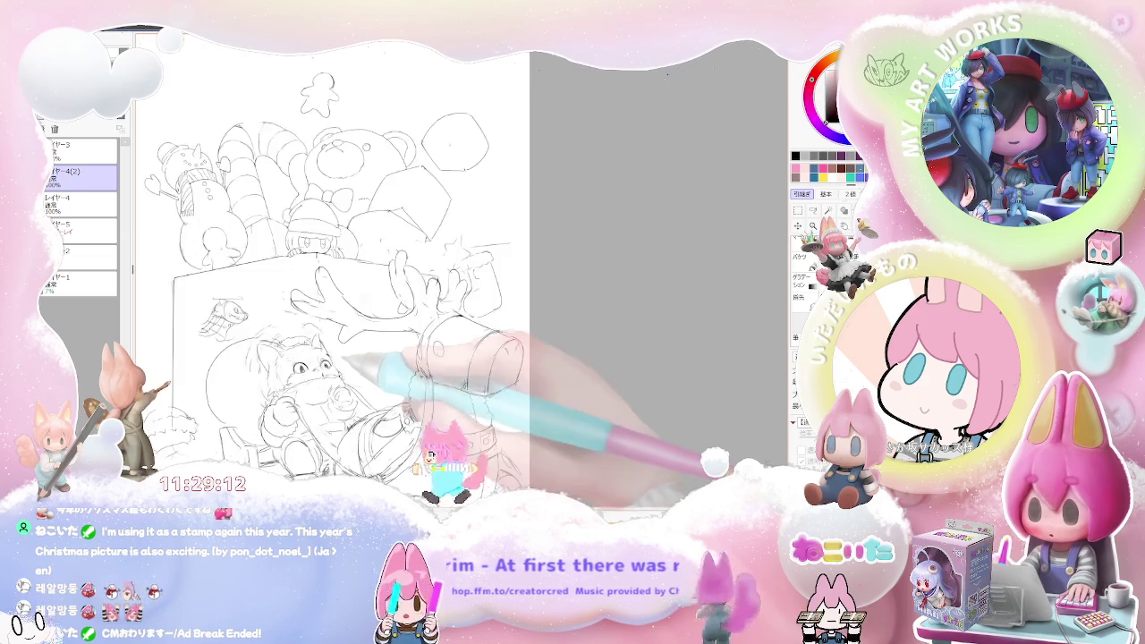
Step: Mirror the canvas horizontally and compare the full page with a close-up of the cat and box
key(minus)
key(h)
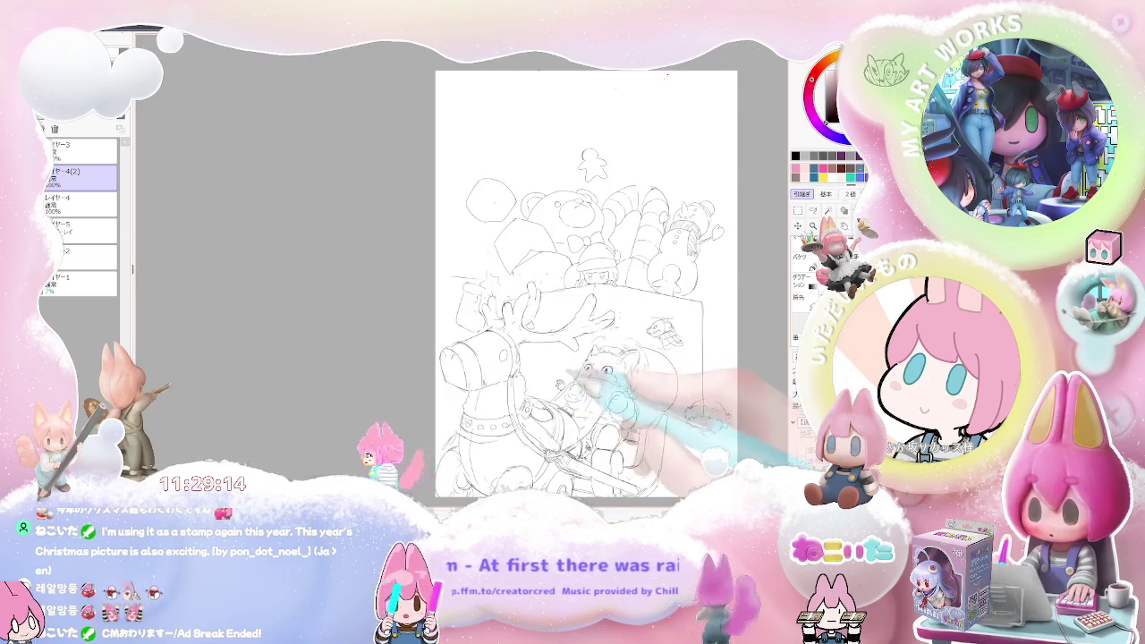
drag(582, 269, 403, 224)
key(plus)
key(plus)
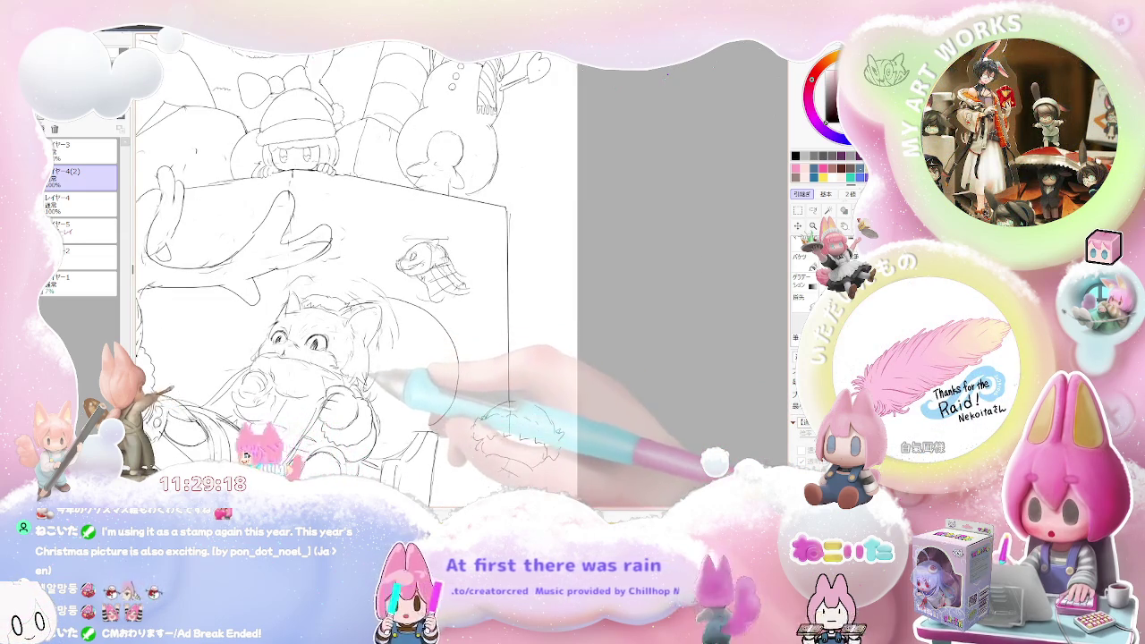
key(minus)
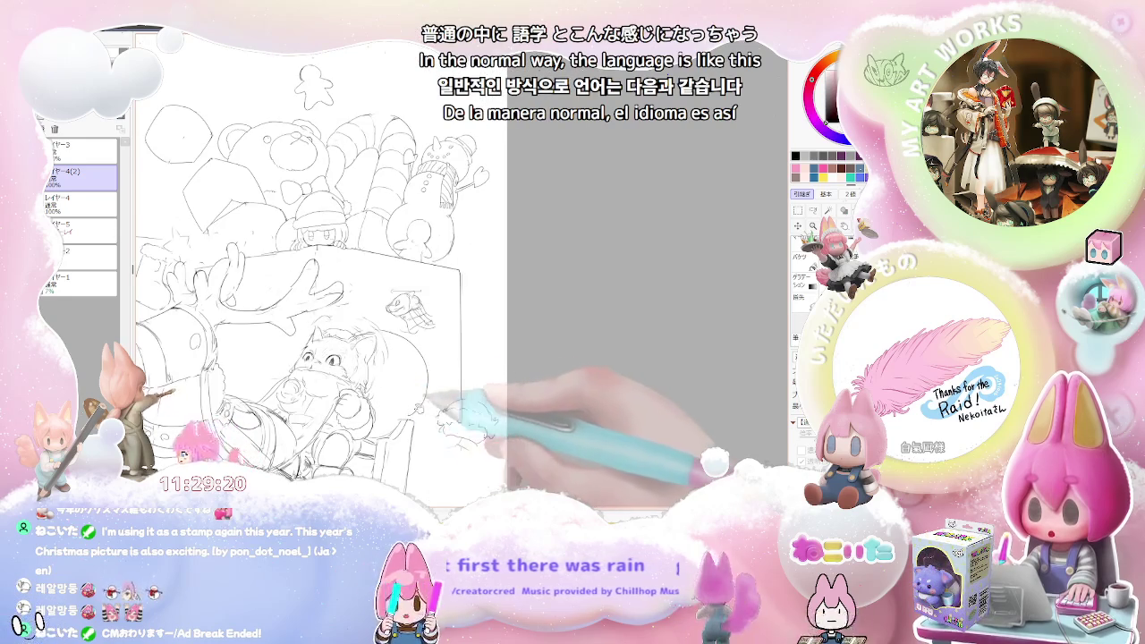
key(plus)
key(plus)
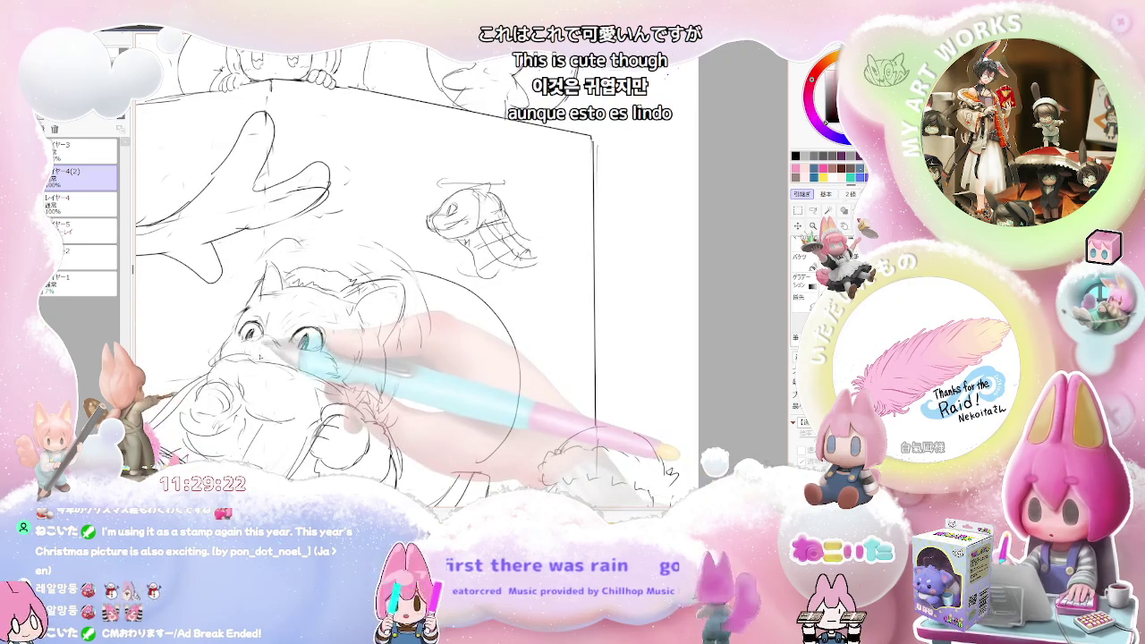
key(minus)
key(minus)
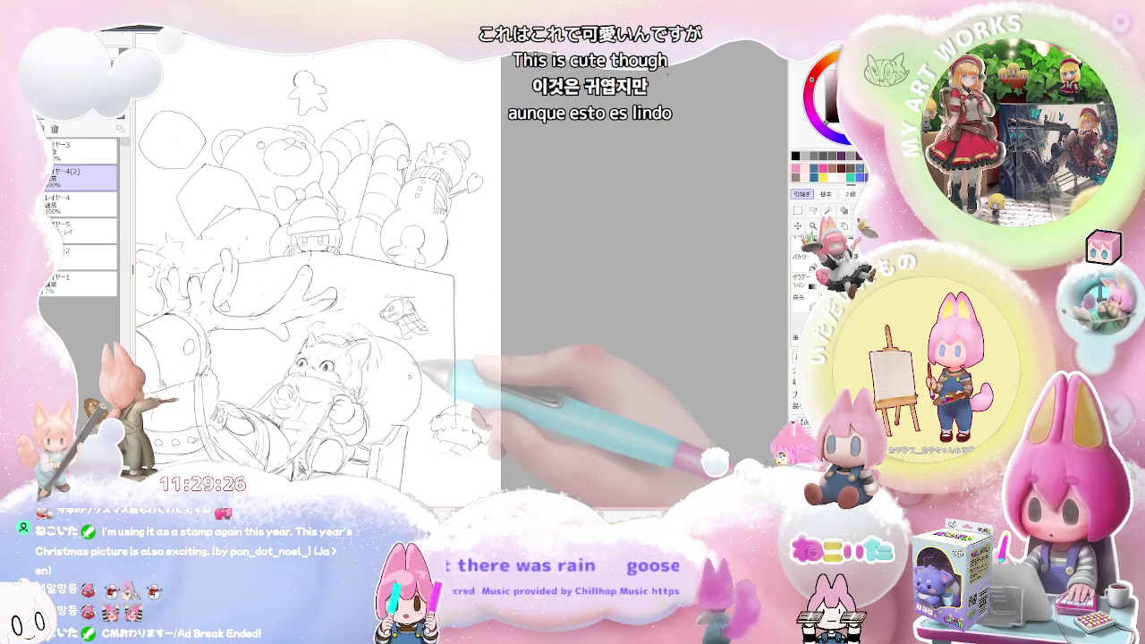
key(minus)
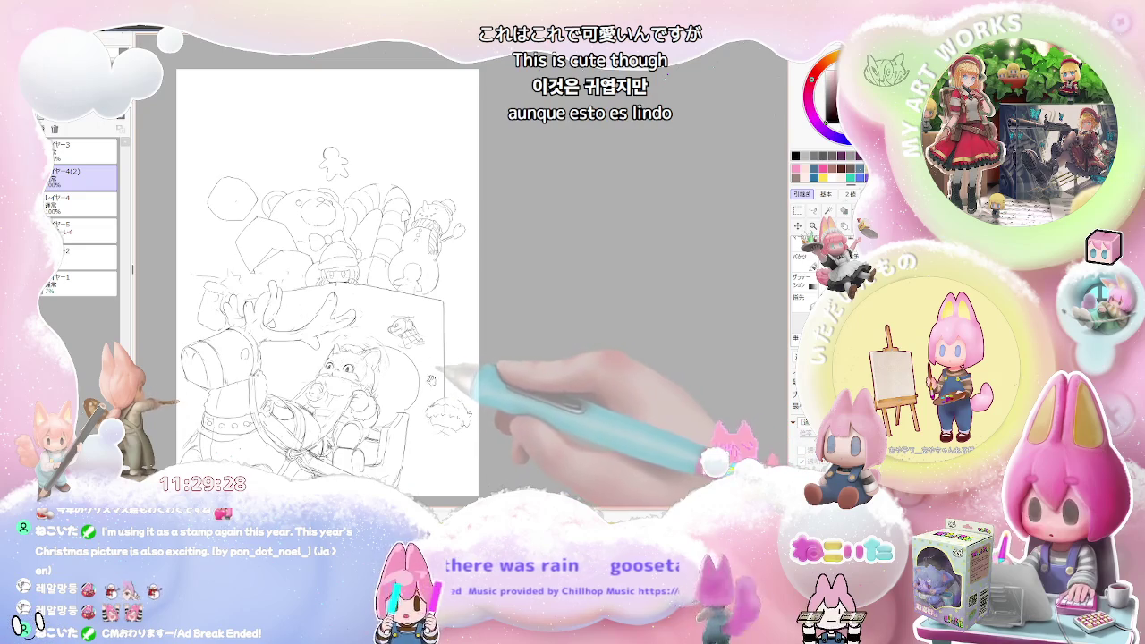
drag(443, 366, 426, 370)
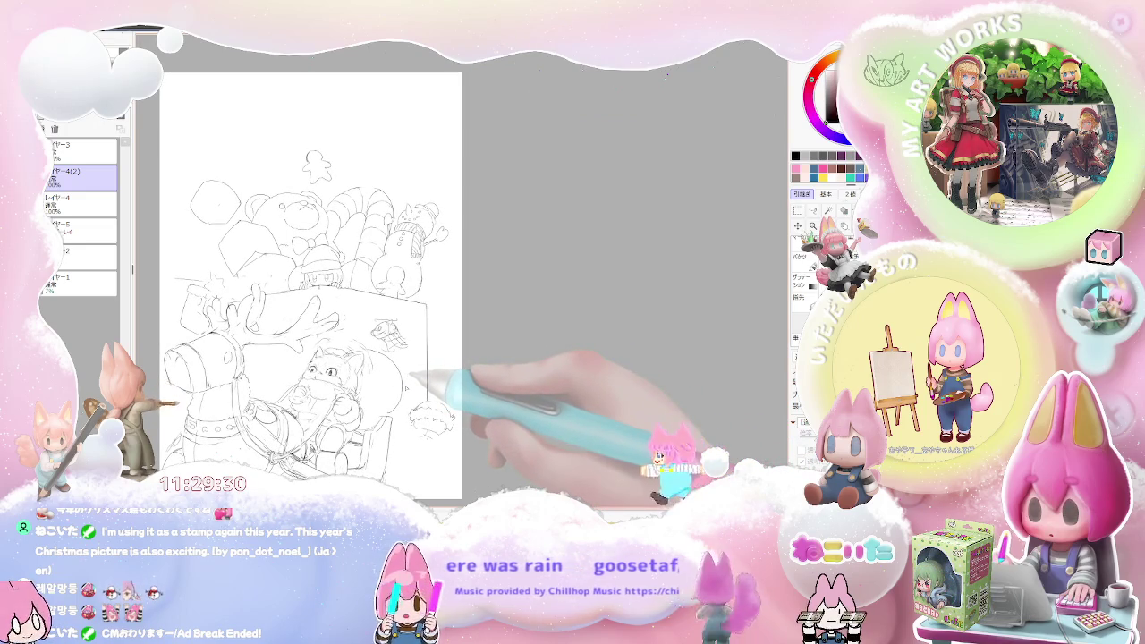
key(plus)
key(plus)
key(plus)
key(plus)
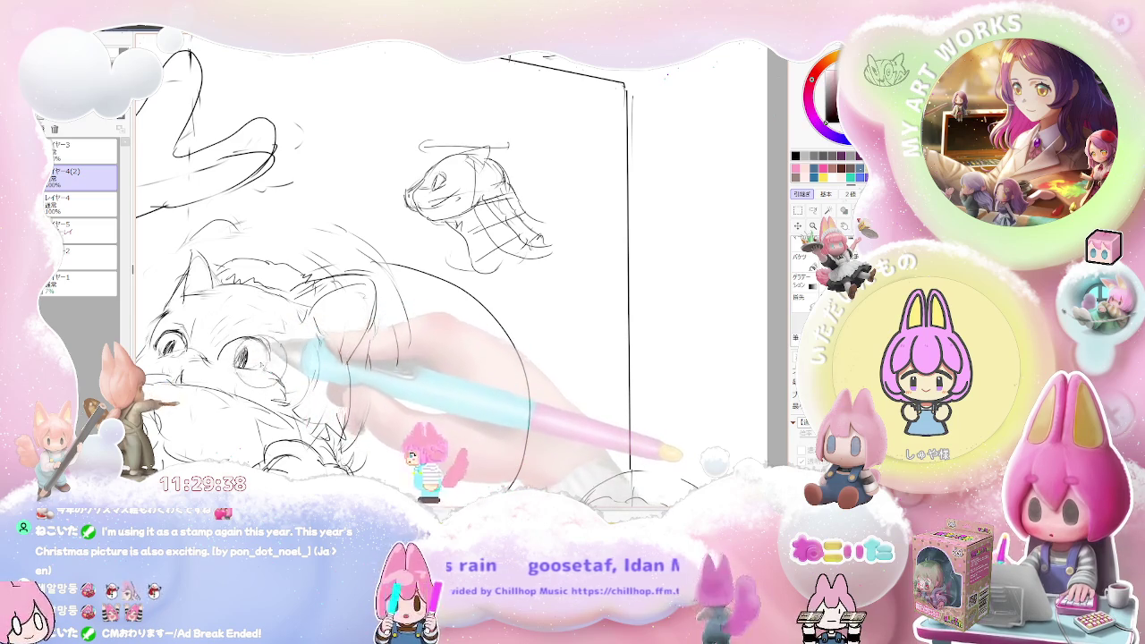
Step: Redraw the cat's eyes as larger ovals with shaded pupils, undoing a spiral-eye attempt
drag(261, 338, 265, 344)
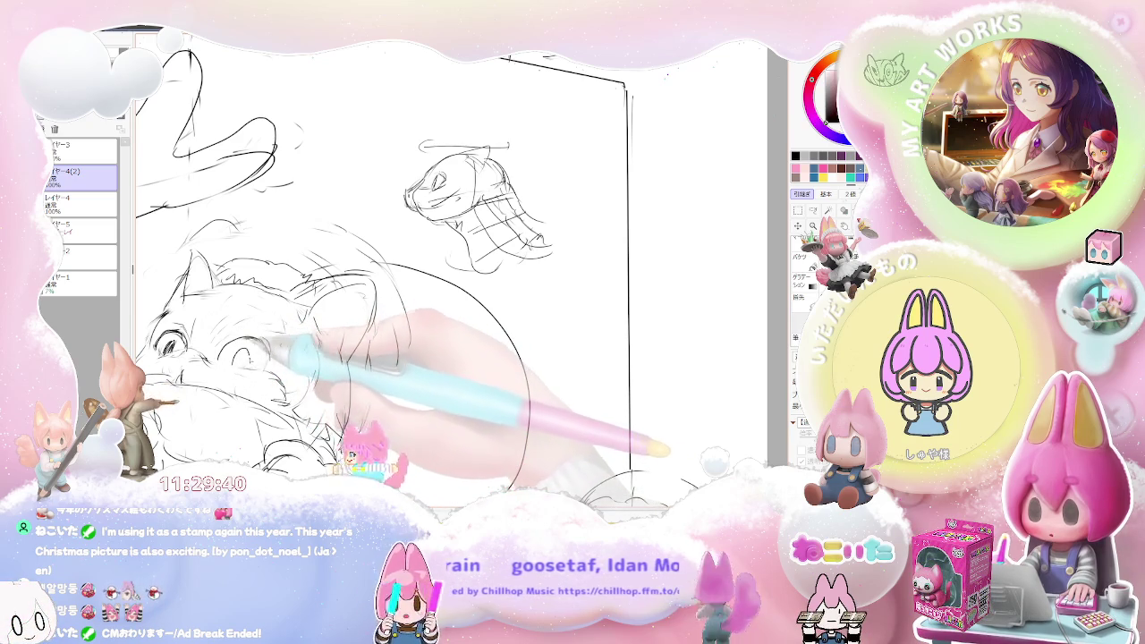
drag(267, 347, 223, 351)
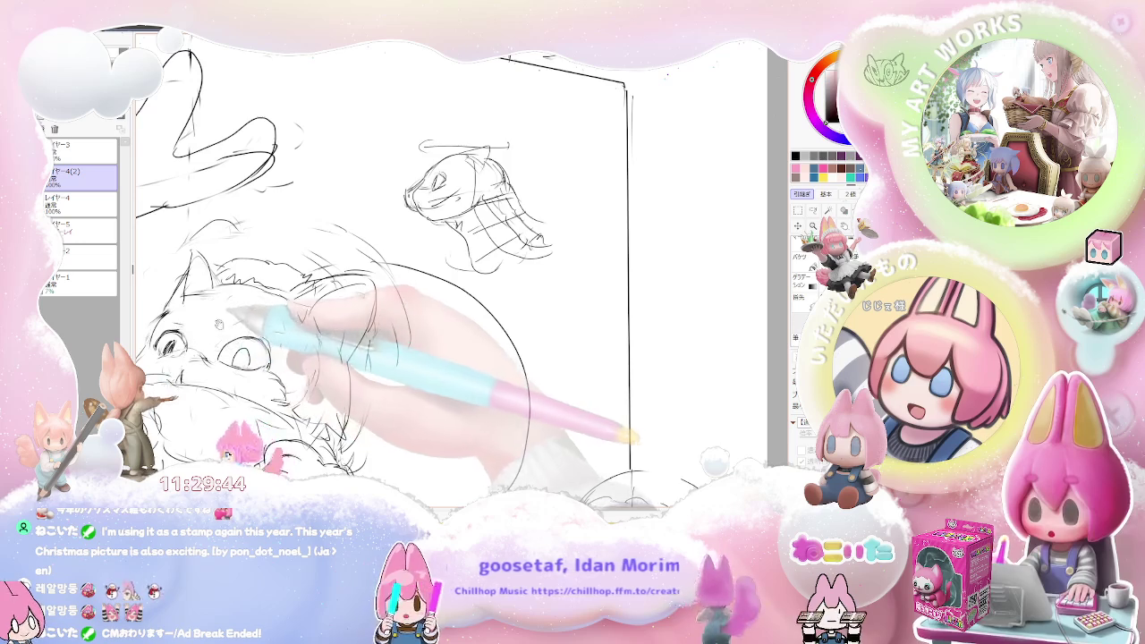
scroll(358, 295, left, 3)
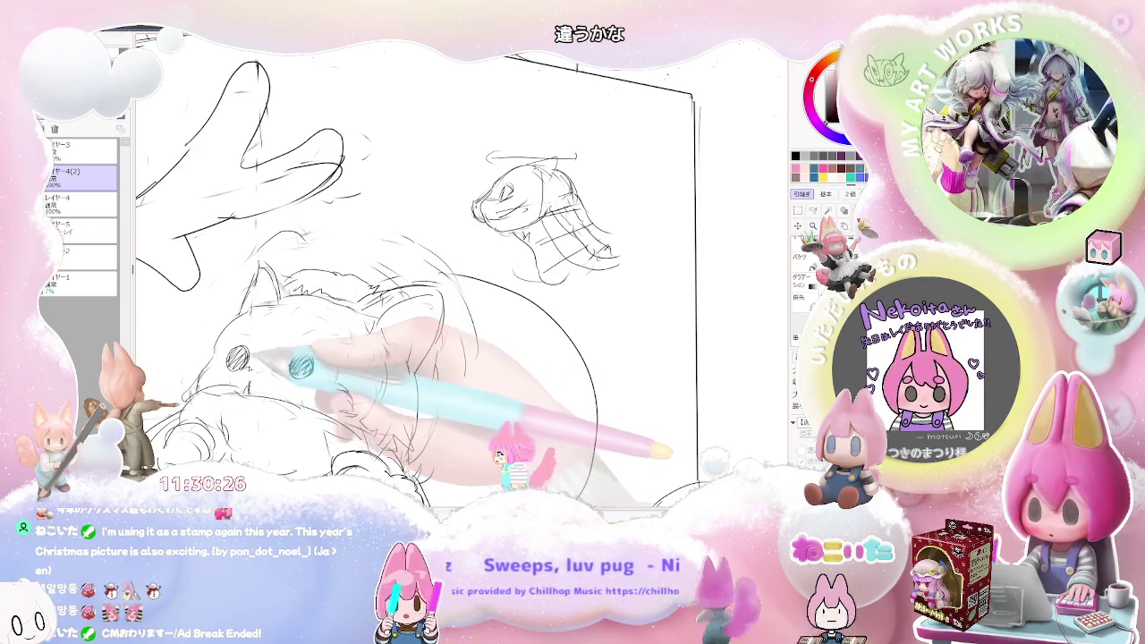
drag(297, 362, 302, 370)
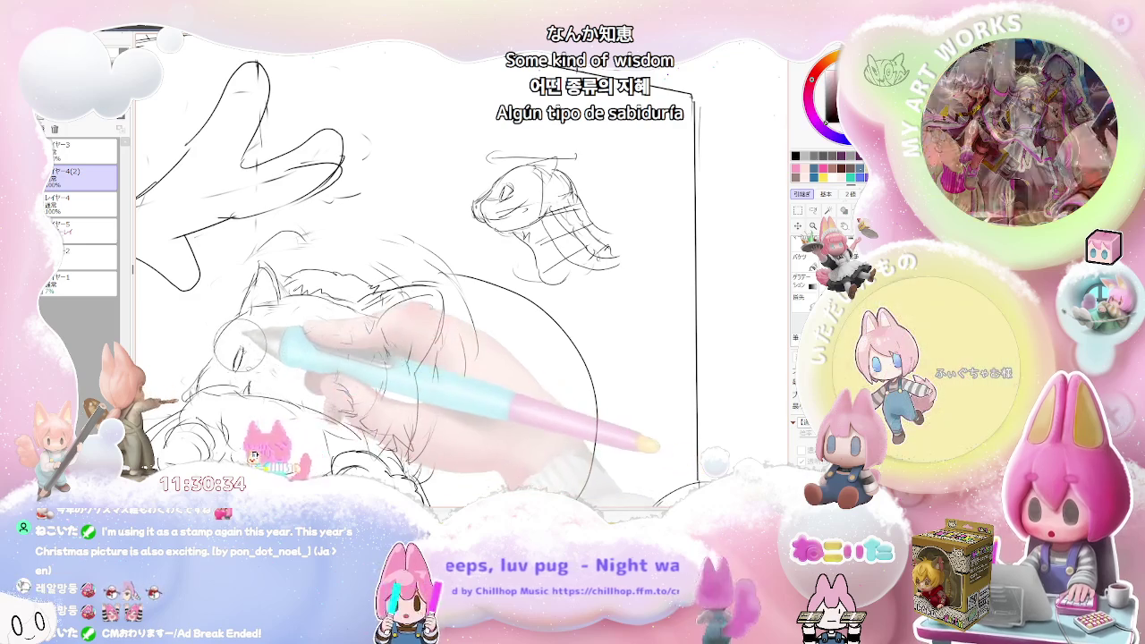
mouse_move(239, 350)
mouse_down()
mouse_move(237, 360)
mouse_move(300, 367)
mouse_up()
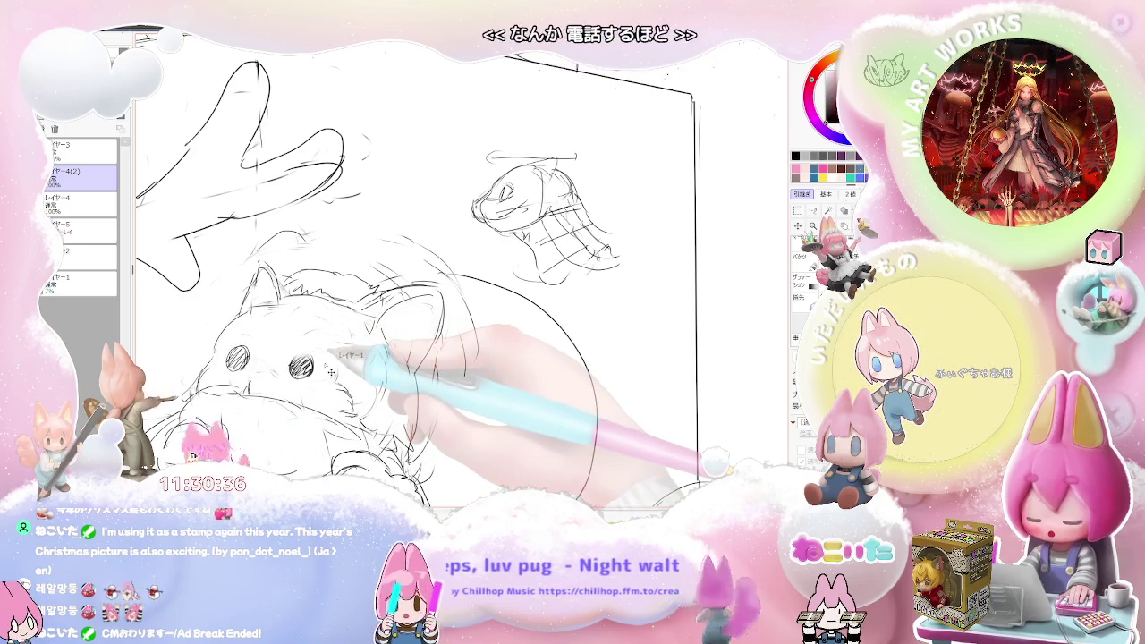
key(ctrl+z)
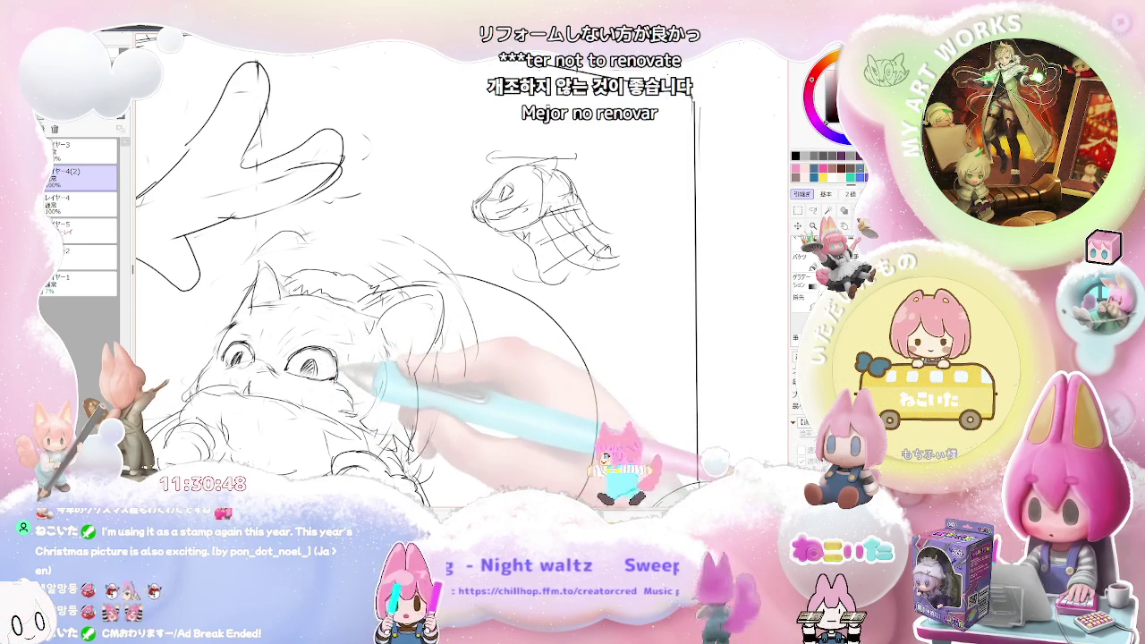
scroll(416, 268, down, 3)
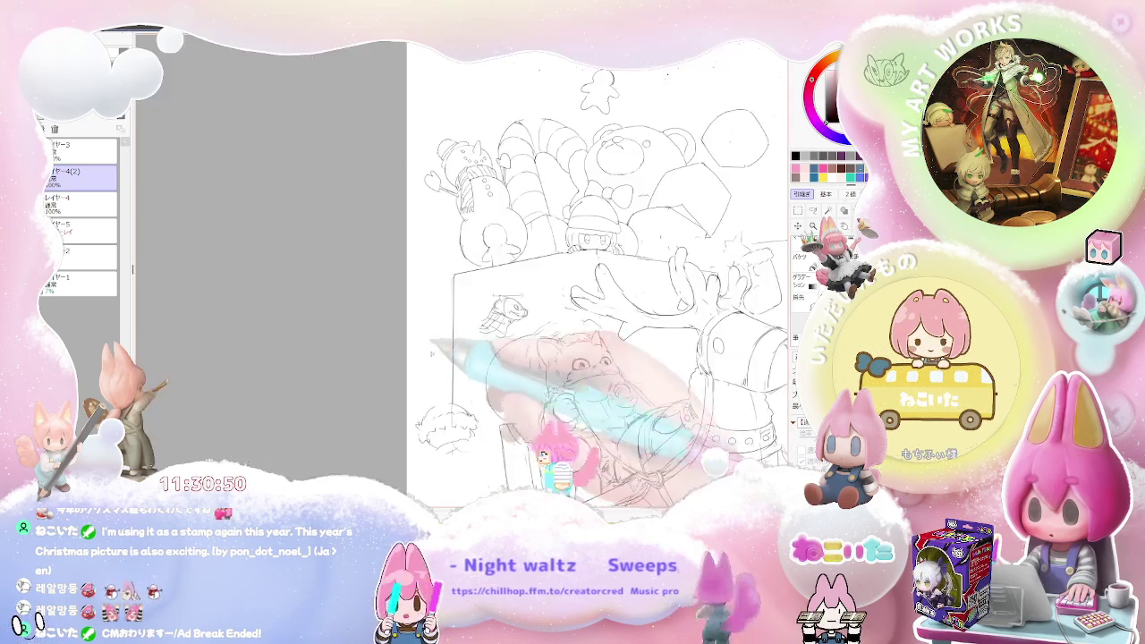
Step: Zoom the view to fit the whole Christmas scene page
scroll(595, 296, up, 5)
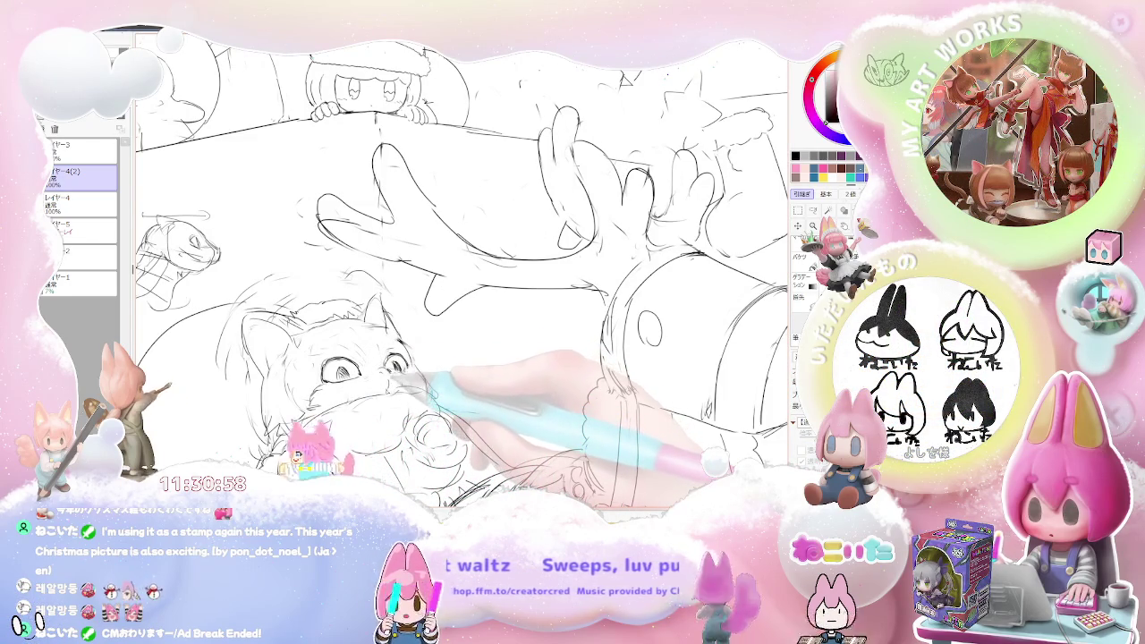
scroll(448, 268, down, 5)
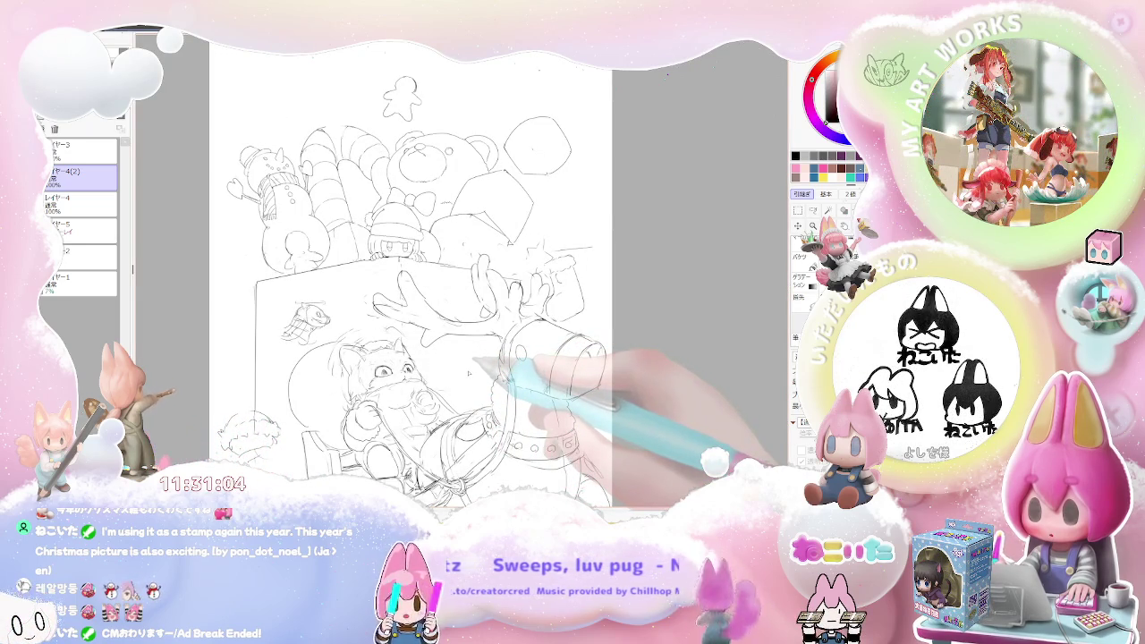
Step: Reveal the red rough sketch, swap the visible line art, and select レイヤー4 with the bear
key(7)
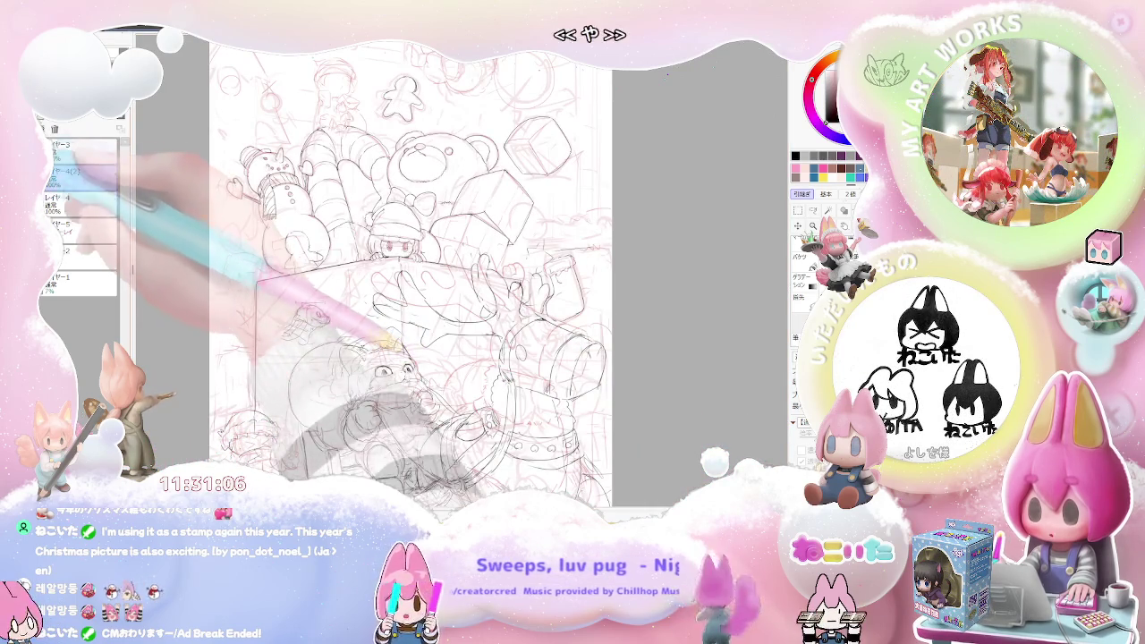
click(81, 170)
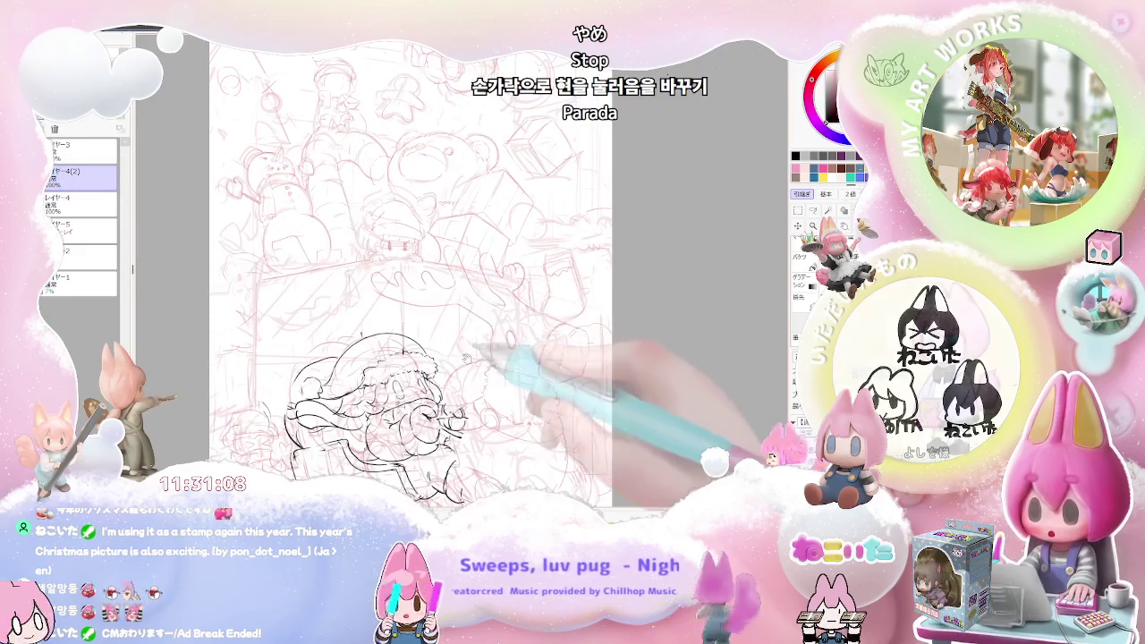
drag(466, 355, 323, 301)
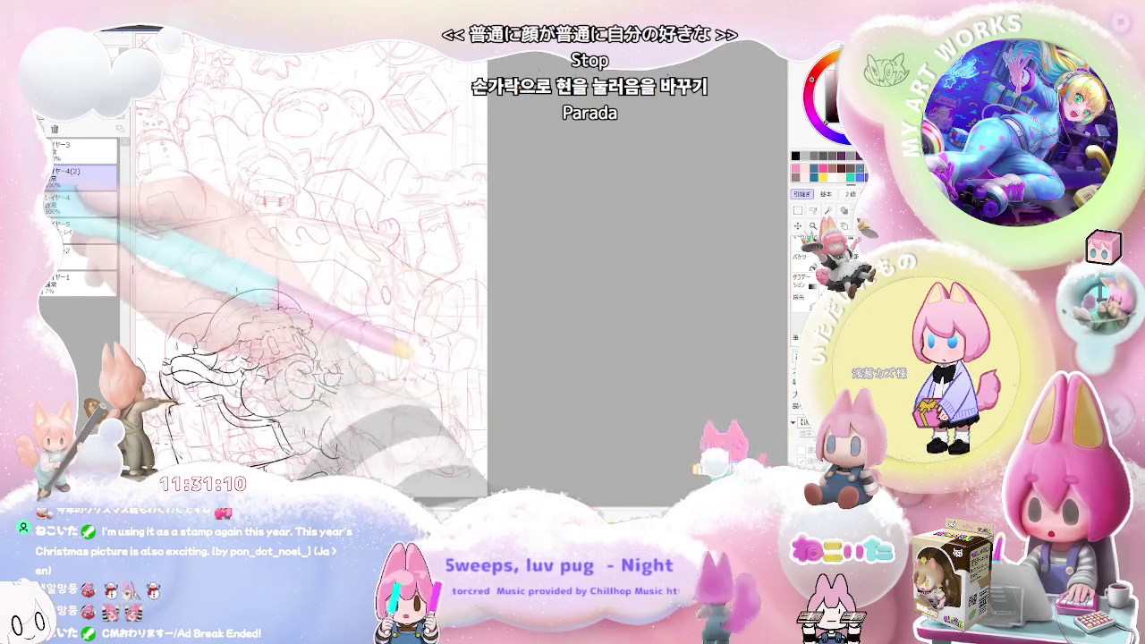
click(90, 200)
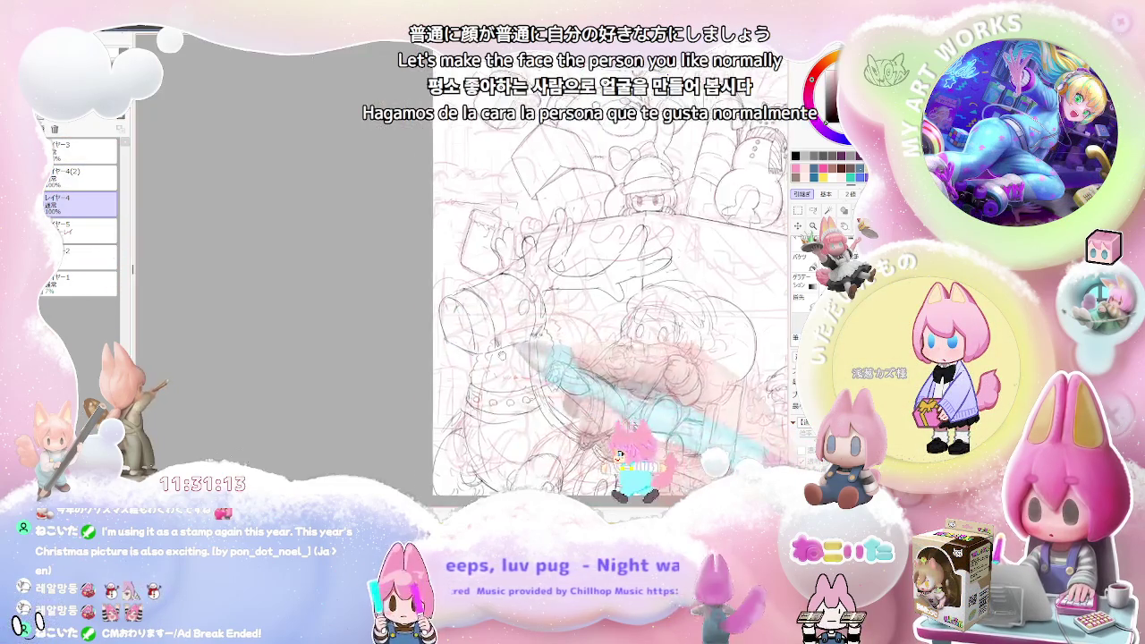
Step: Zoom in on the bear, snowman and box, then zoom back out to the whole page
drag(296, 295, 349, 326)
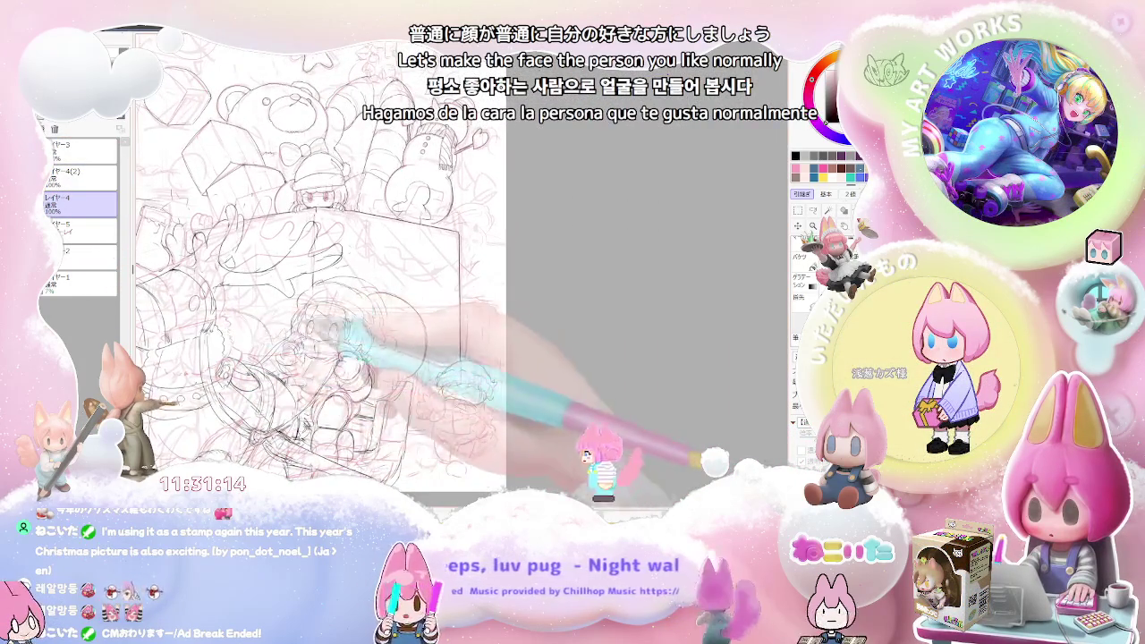
scroll(304, 322, up, 2)
scroll(305, 322, up, 2)
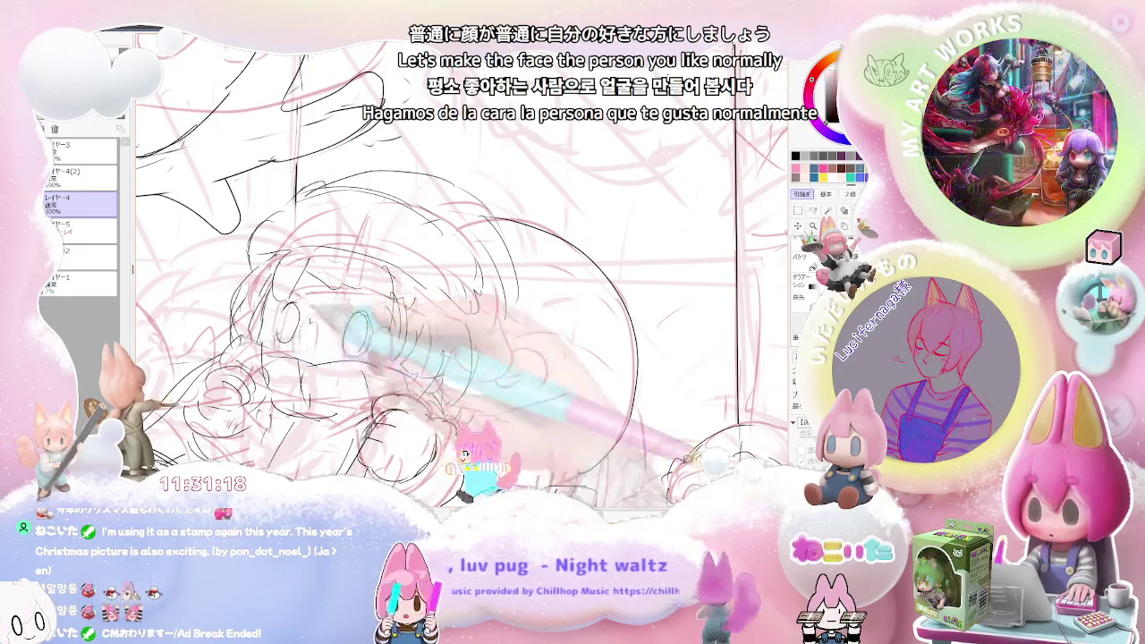
scroll(366, 269, down, 3)
scroll(375, 309, up, 2)
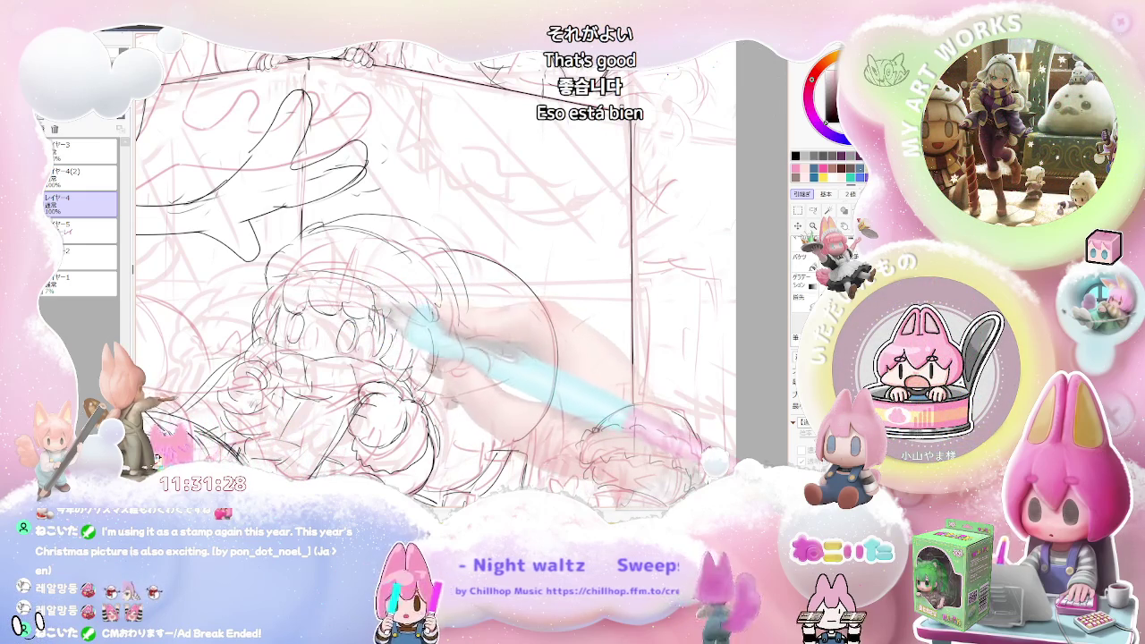
key(ctrl+minus)
key(ctrl+minus)
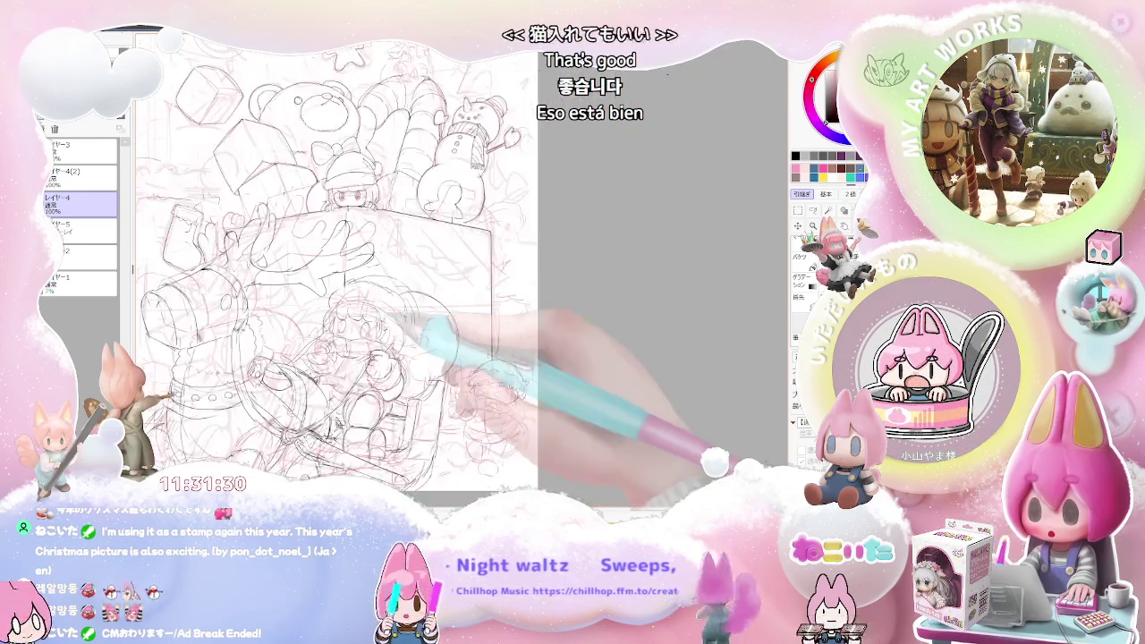
key(ctrl+minus)
key(ctrl+minus)
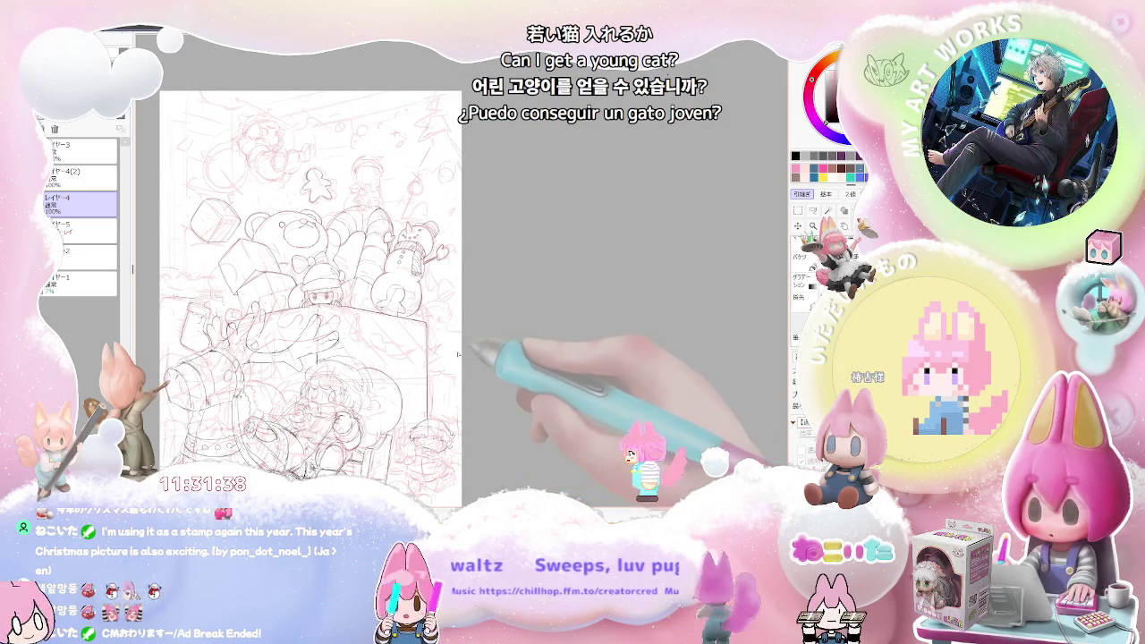
scroll(451, 357, up, 2)
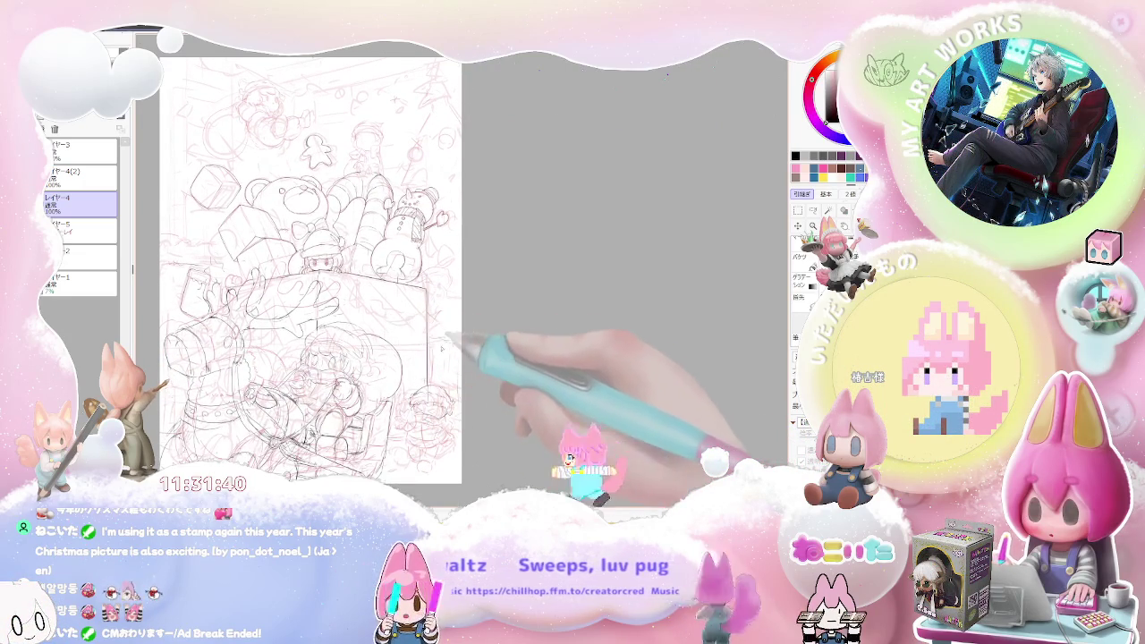
scroll(457, 369, down, 1)
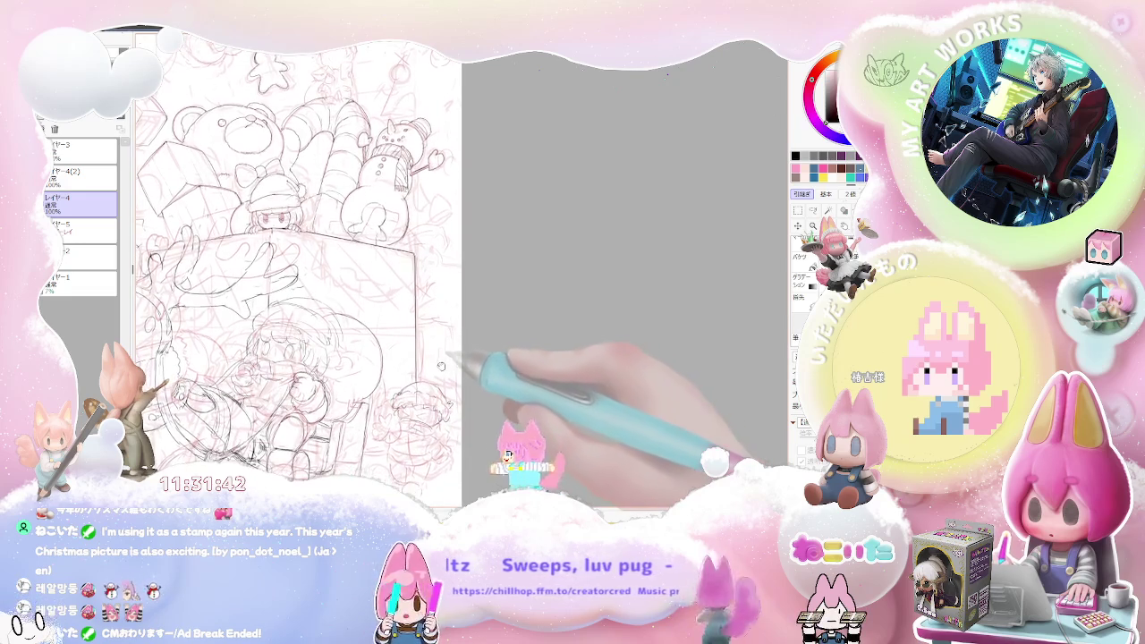
scroll(447, 372, down, 1)
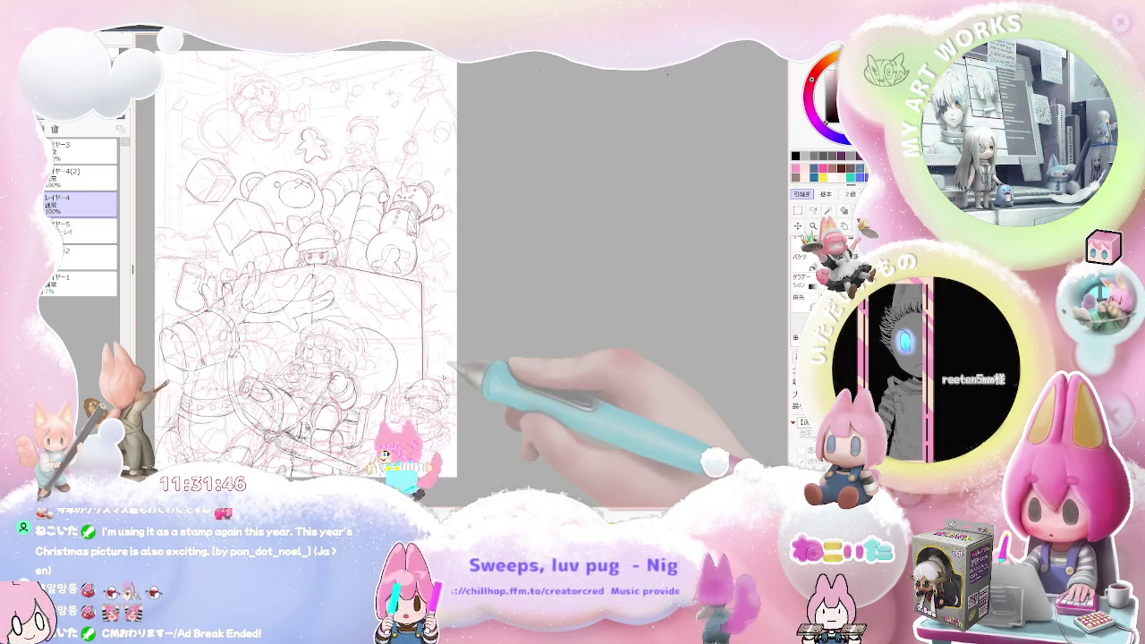
scroll(396, 316, up, 1)
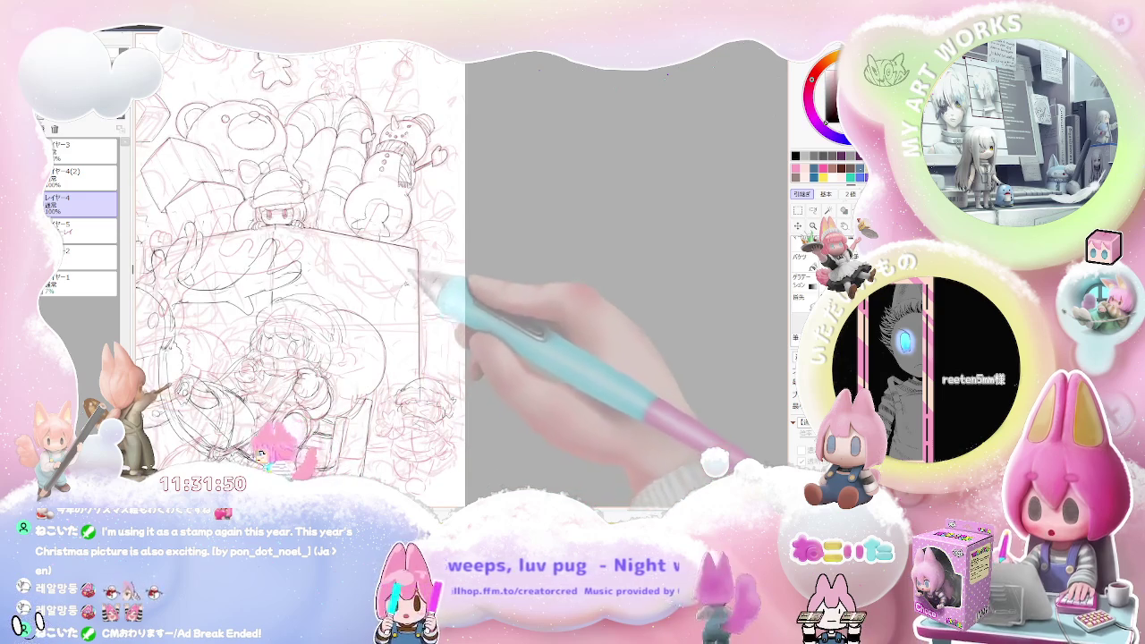
scroll(452, 313, down, 1)
scroll(458, 315, down, 1)
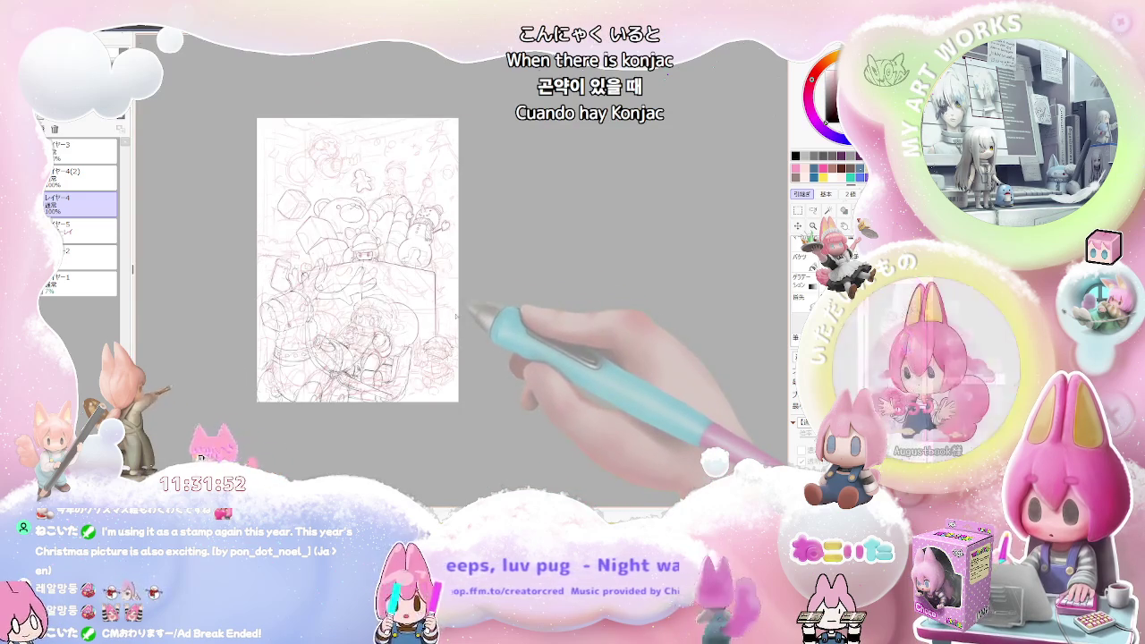
scroll(457, 315, up, 2)
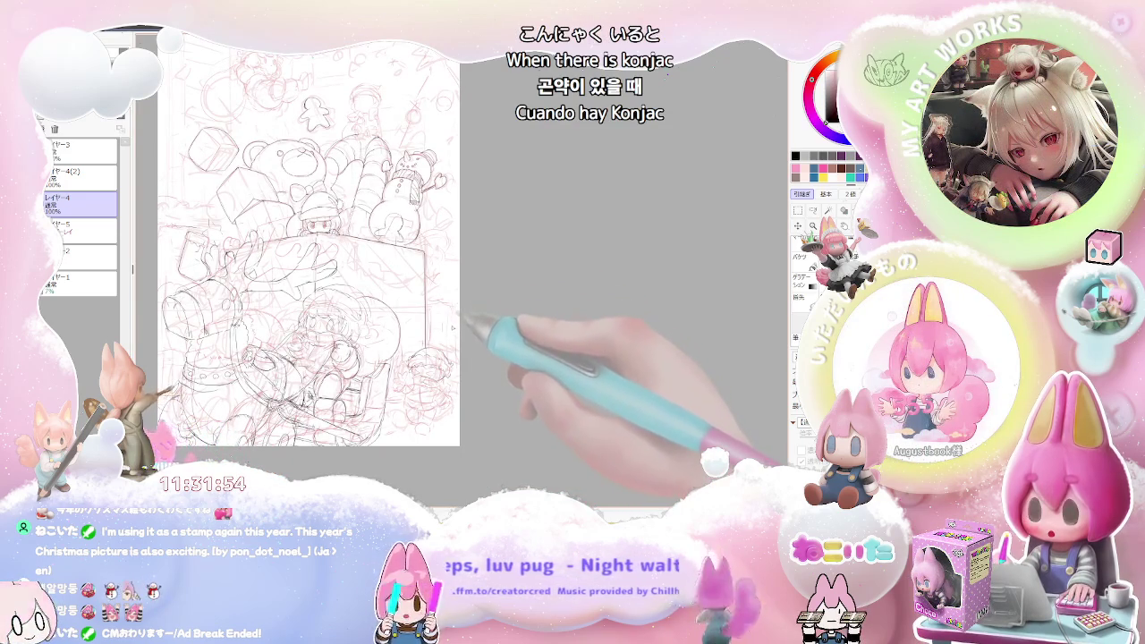
scroll(447, 336, up, 1)
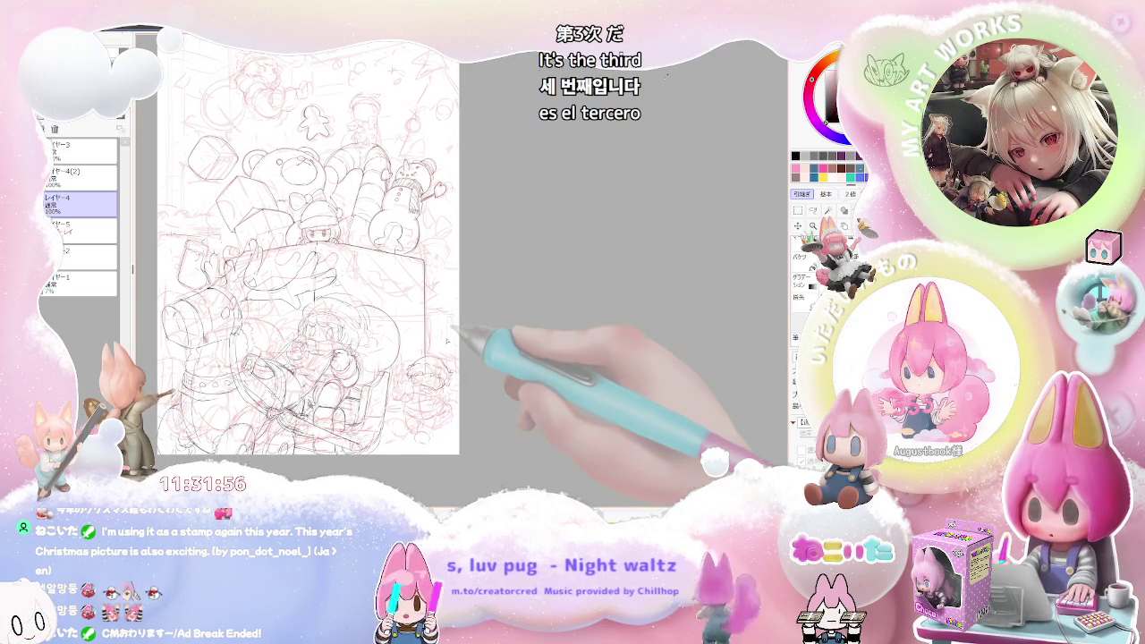
scroll(449, 341, up, 1)
scroll(449, 342, up, 1)
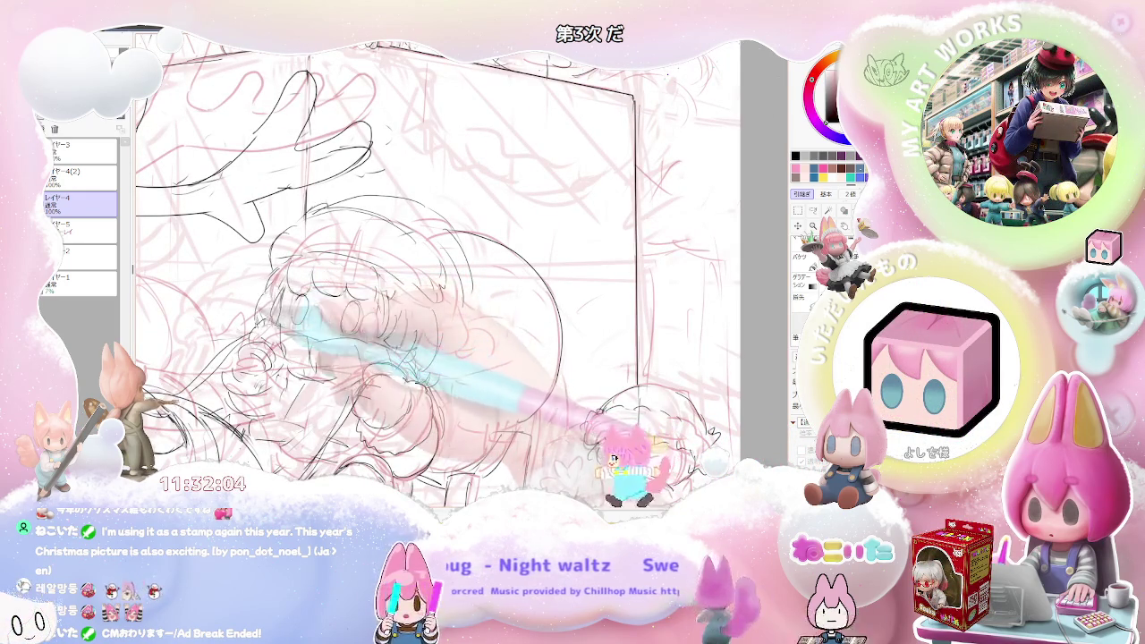
Step: Zoom in to refine the Santa girl's face lines, then zoom out to the whole page
scroll(439, 274, down, 1)
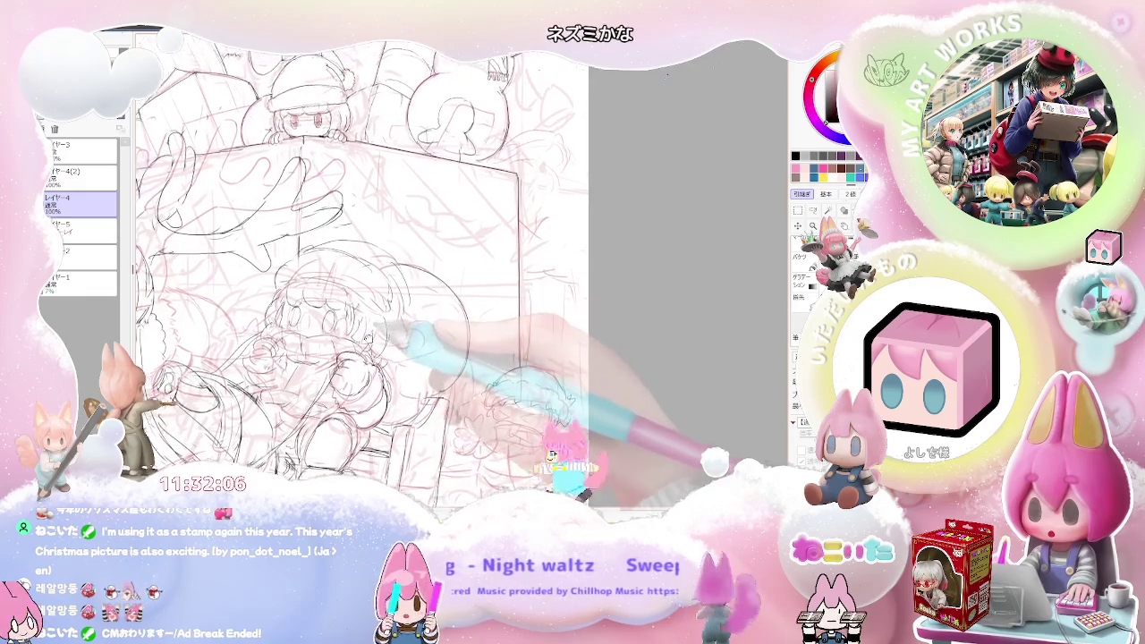
scroll(393, 322, up, 1)
scroll(394, 322, up, 1)
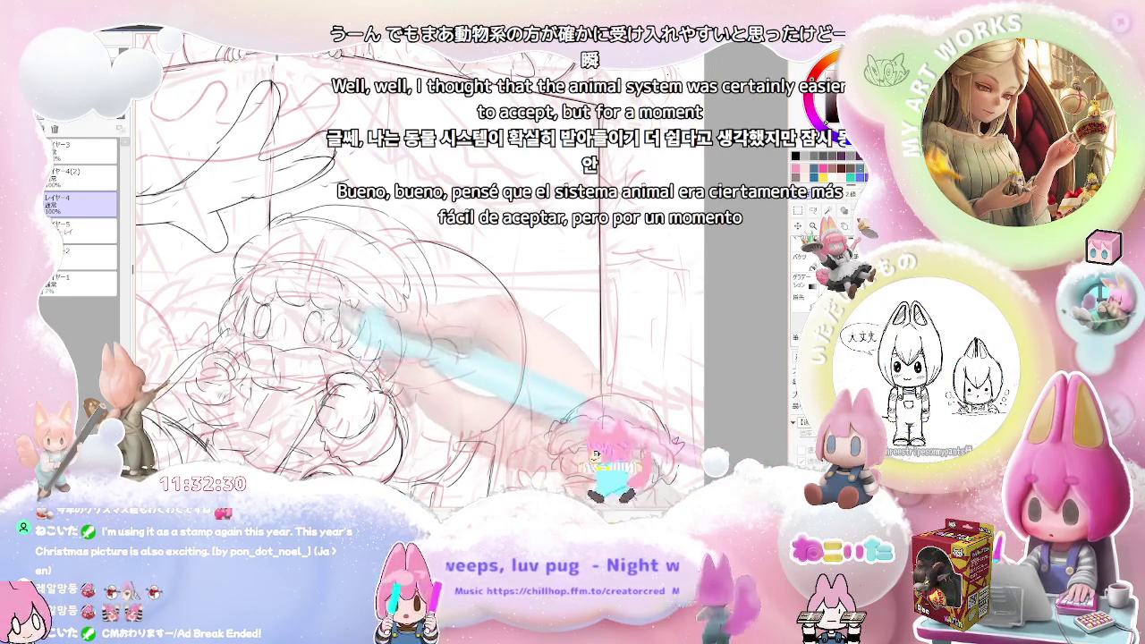
key(ctrl+minus)
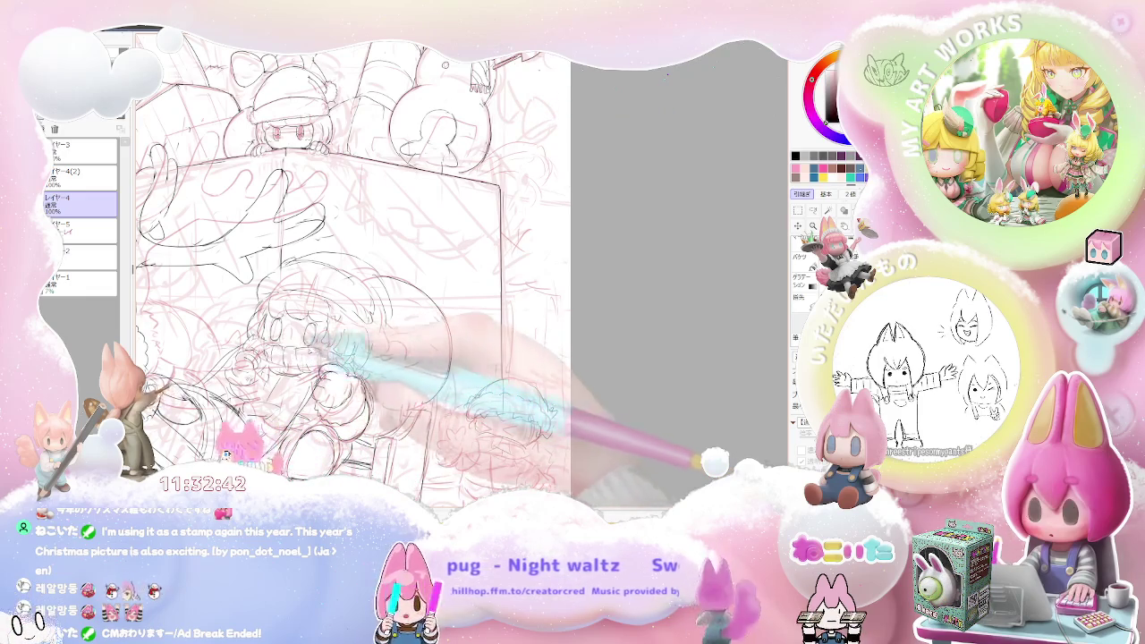
key(ctrl+minus)
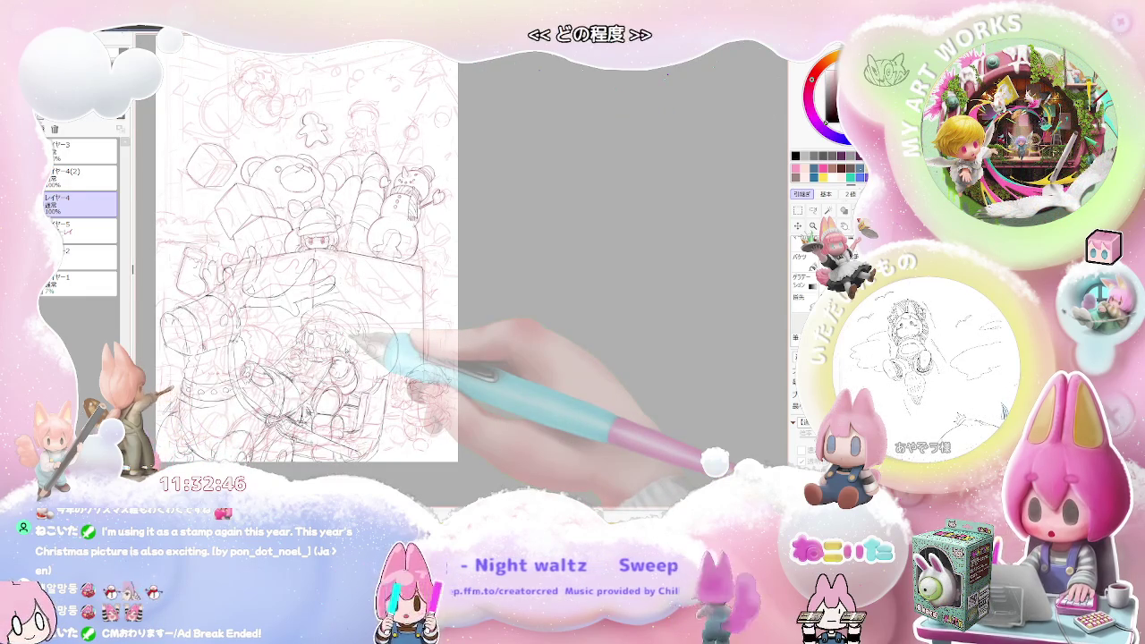
key(ctrl+plus)
key(ctrl+plus)
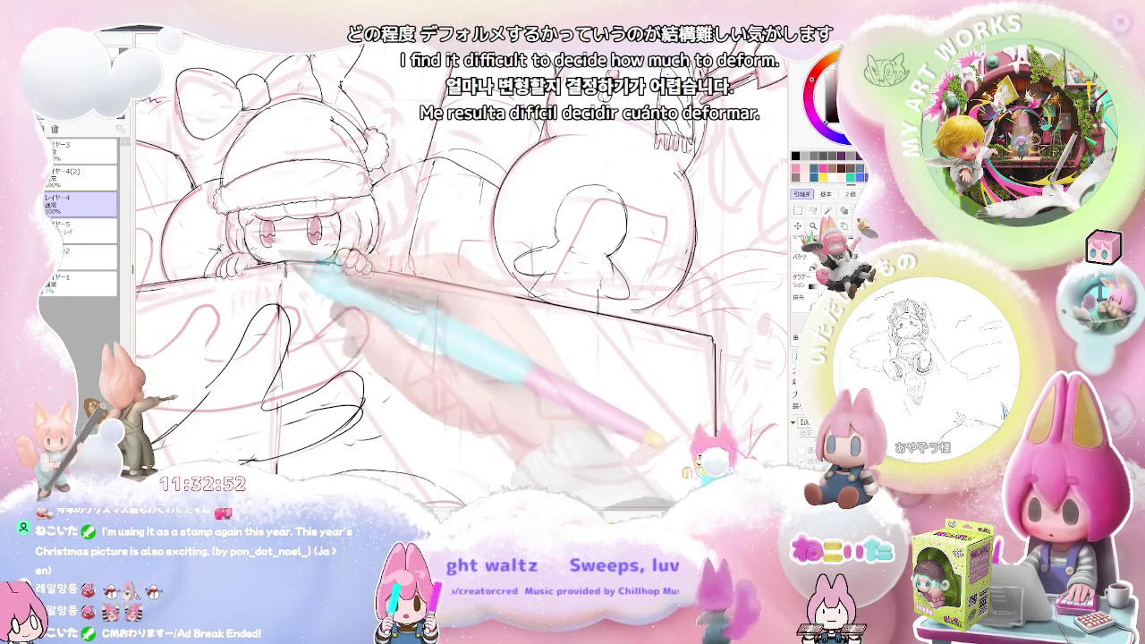
key(ctrl+minus)
key(ctrl+minus)
key(ctrl+minus)
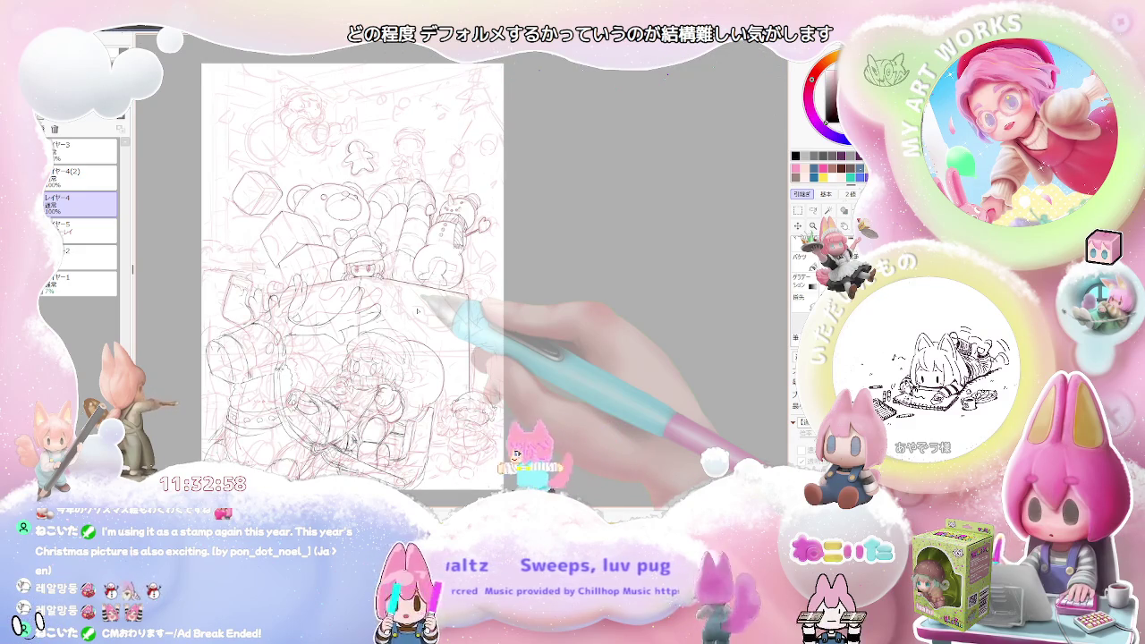
key(ctrl+plus)
key(ctrl+plus)
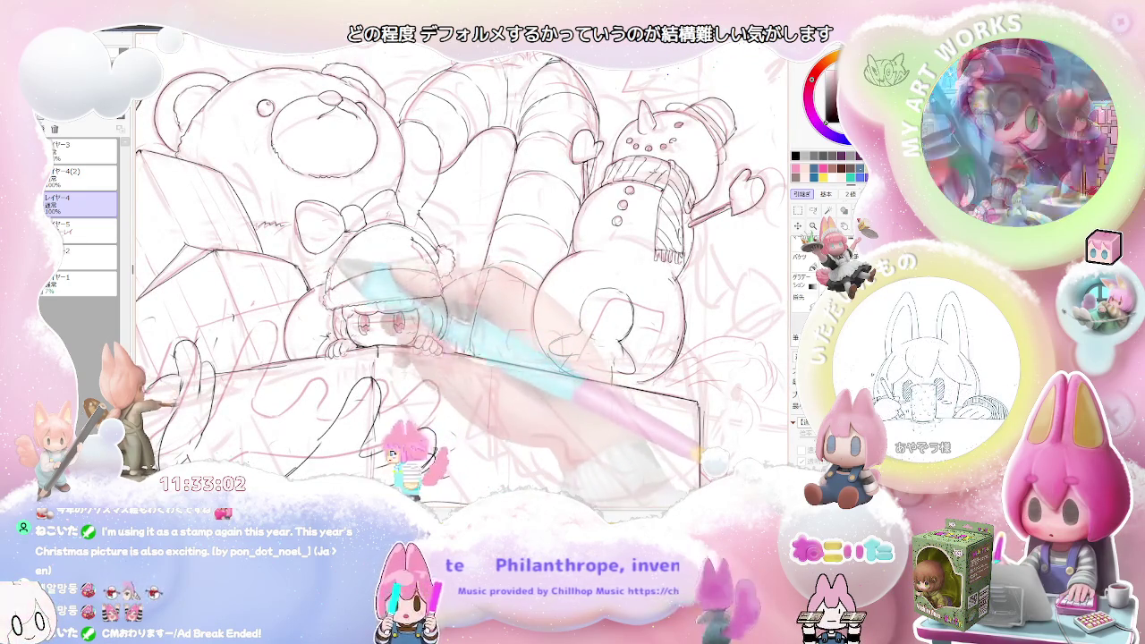
key(ctrl+minus)
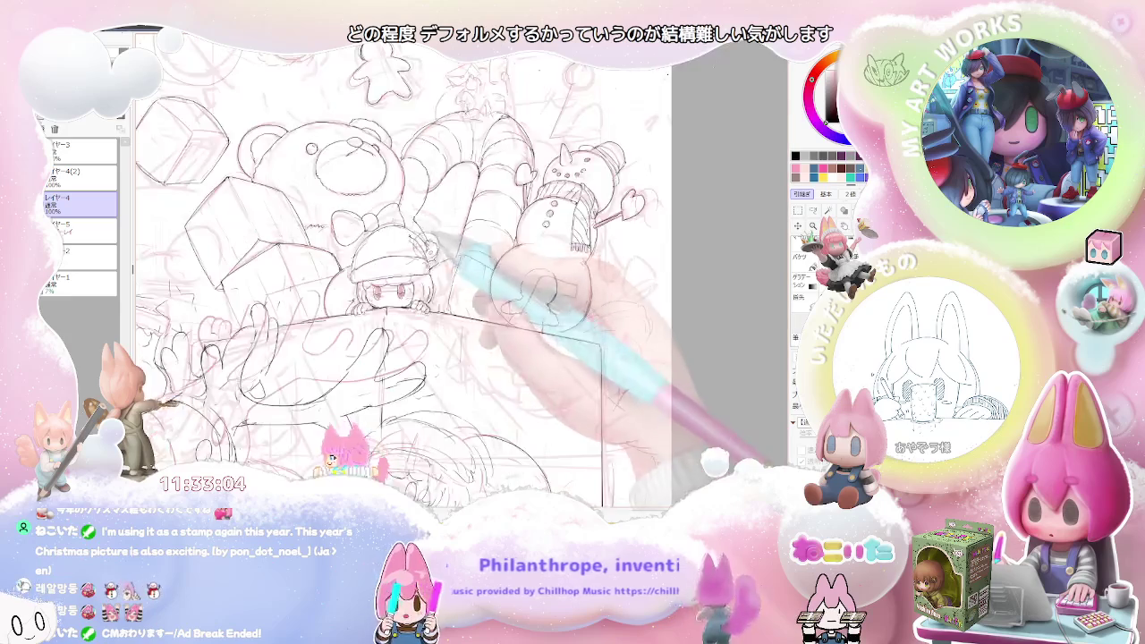
key(ctrl+minus)
drag(479, 282, 438, 331)
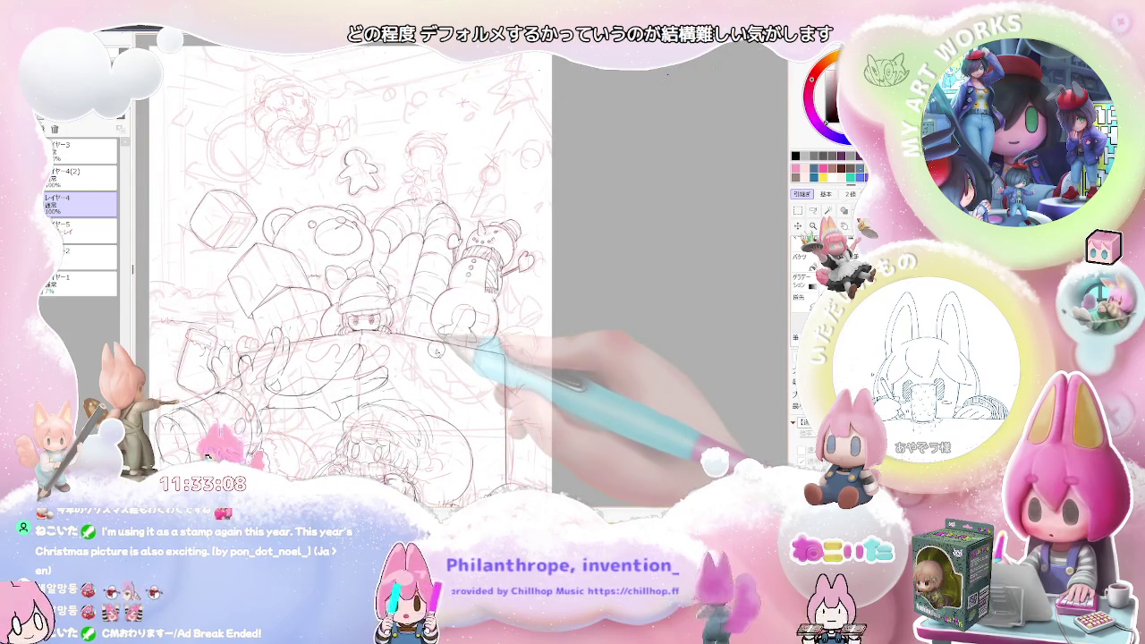
key(ctrl+minus)
drag(436, 354, 407, 351)
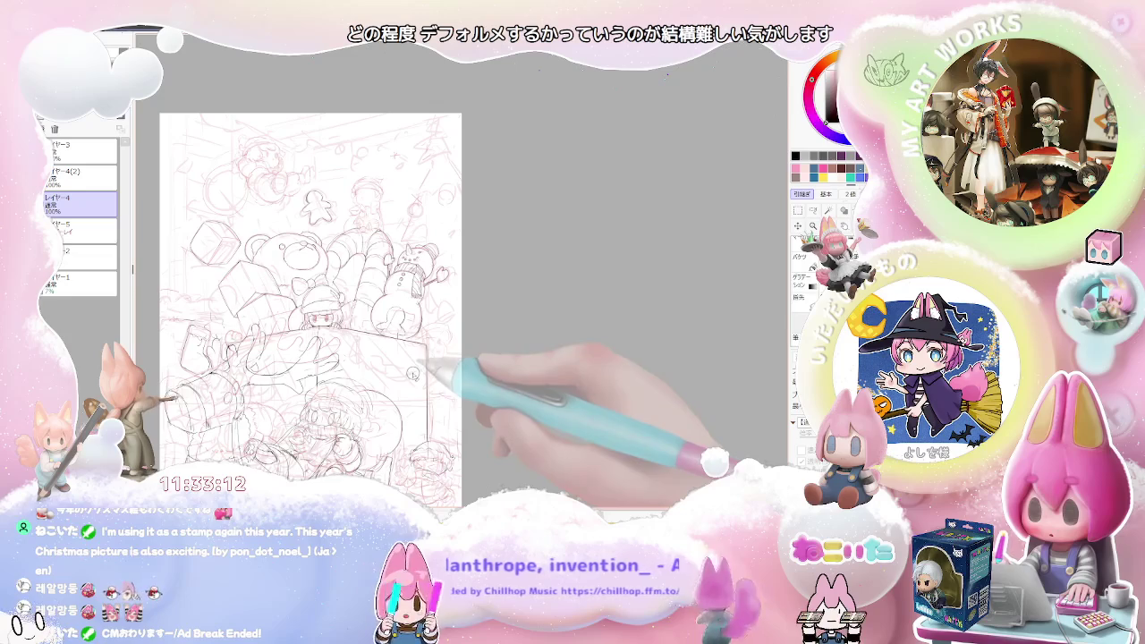
key(ctrl+plus)
key(ctrl+plus)
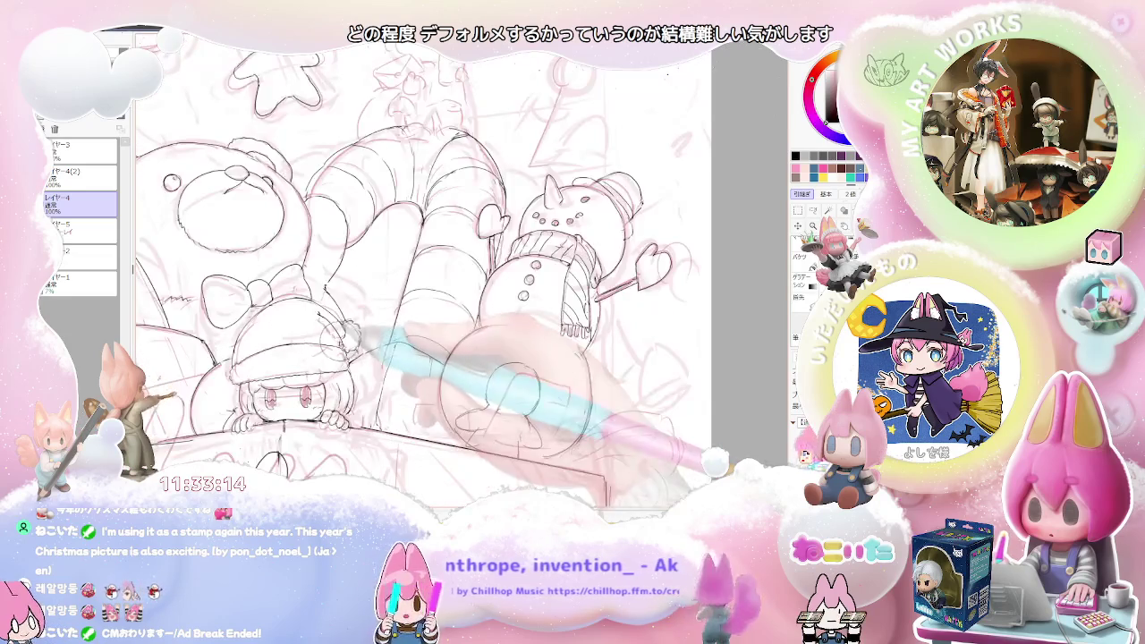
key(ctrl+minus)
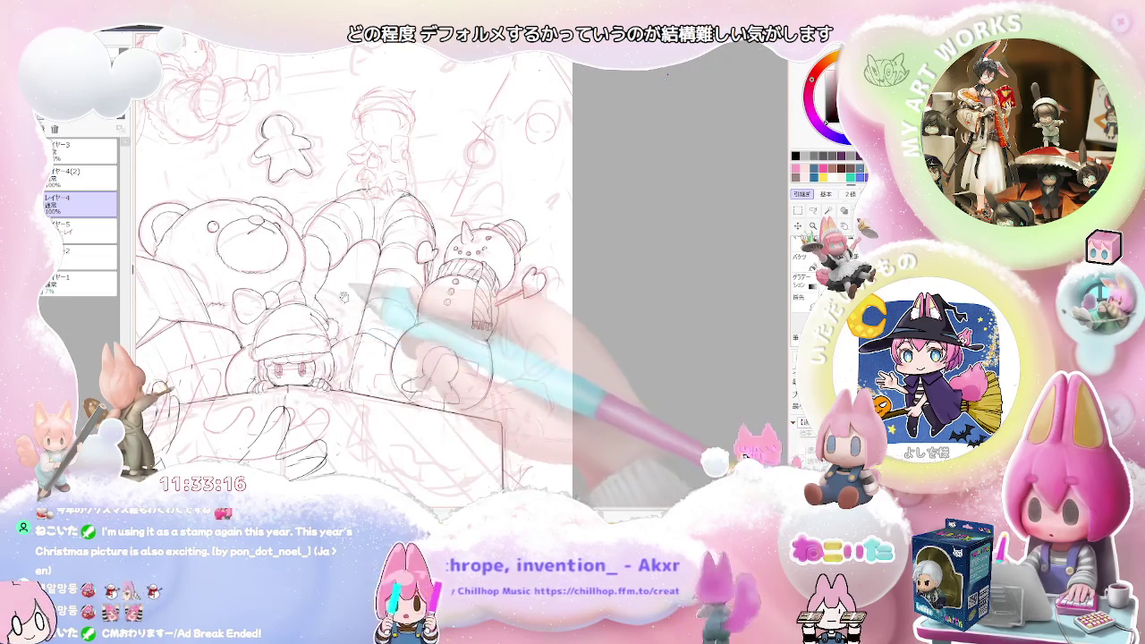
key(ctrl+minus)
key(ctrl+plus)
key(ctrl+plus)
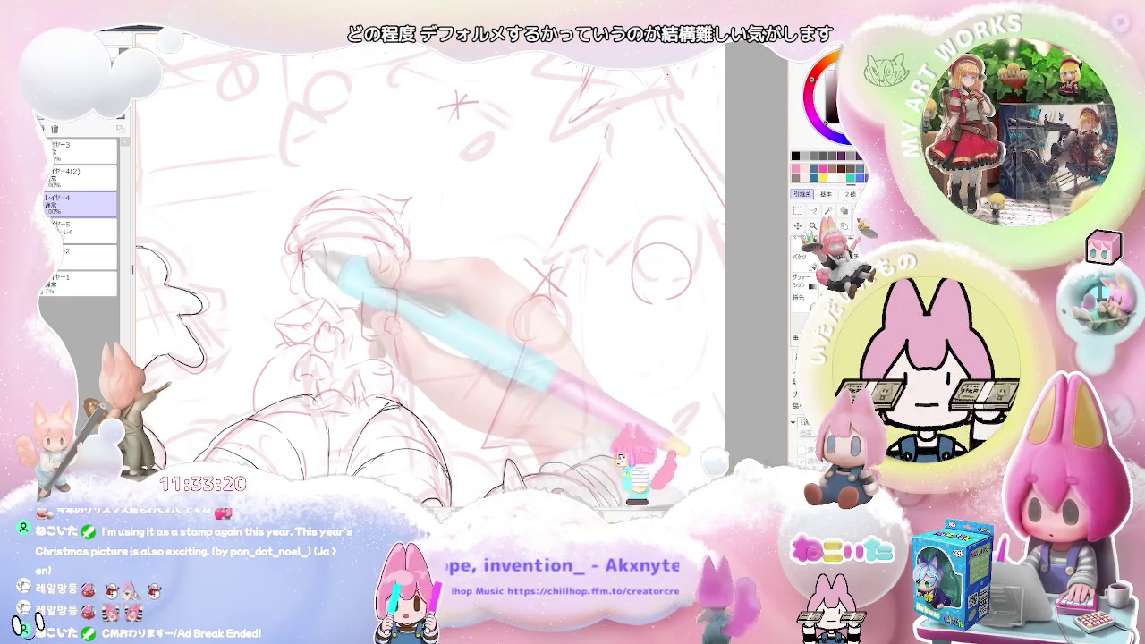
Step: Outline the girl's head and draw her closed eyes, left cheek and hair details
drag(309, 237, 306, 268)
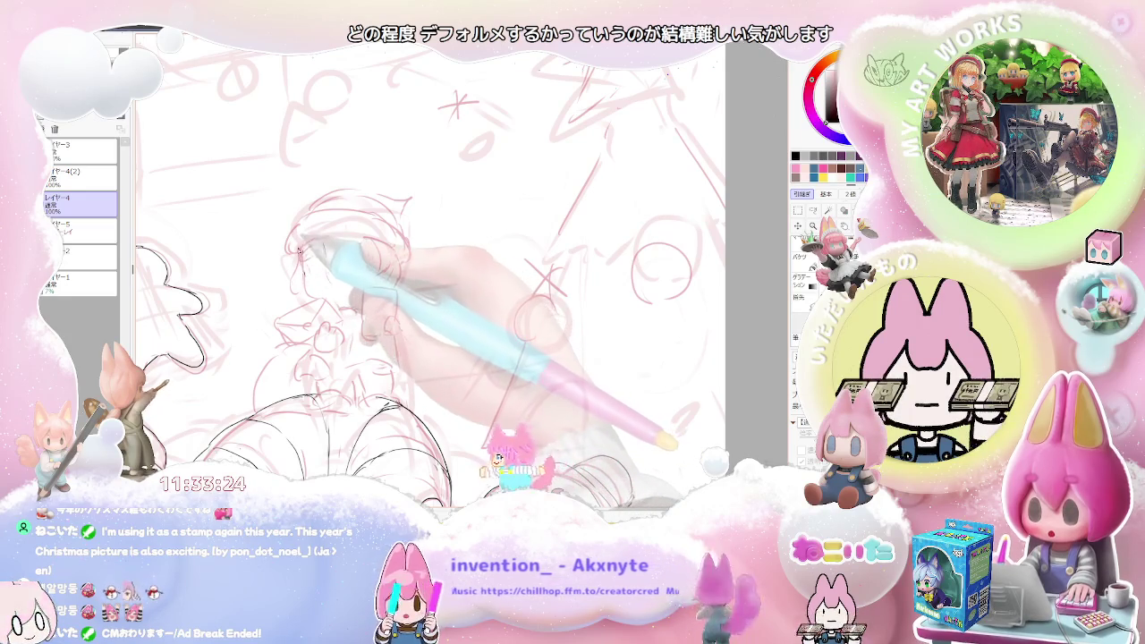
mouse_move(300, 257)
mouse_down()
mouse_move(355, 252)
mouse_move(363, 283)
mouse_up()
mouse_move(299, 261)
mouse_down()
mouse_move(293, 291)
mouse_move(356, 292)
mouse_up()
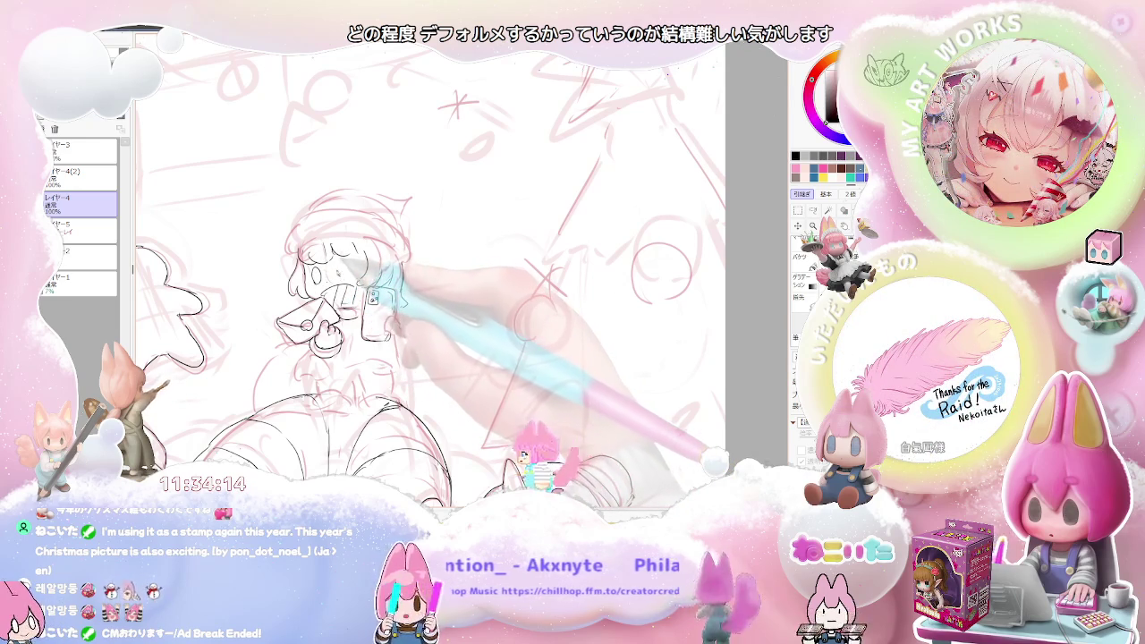
drag(344, 254, 399, 249)
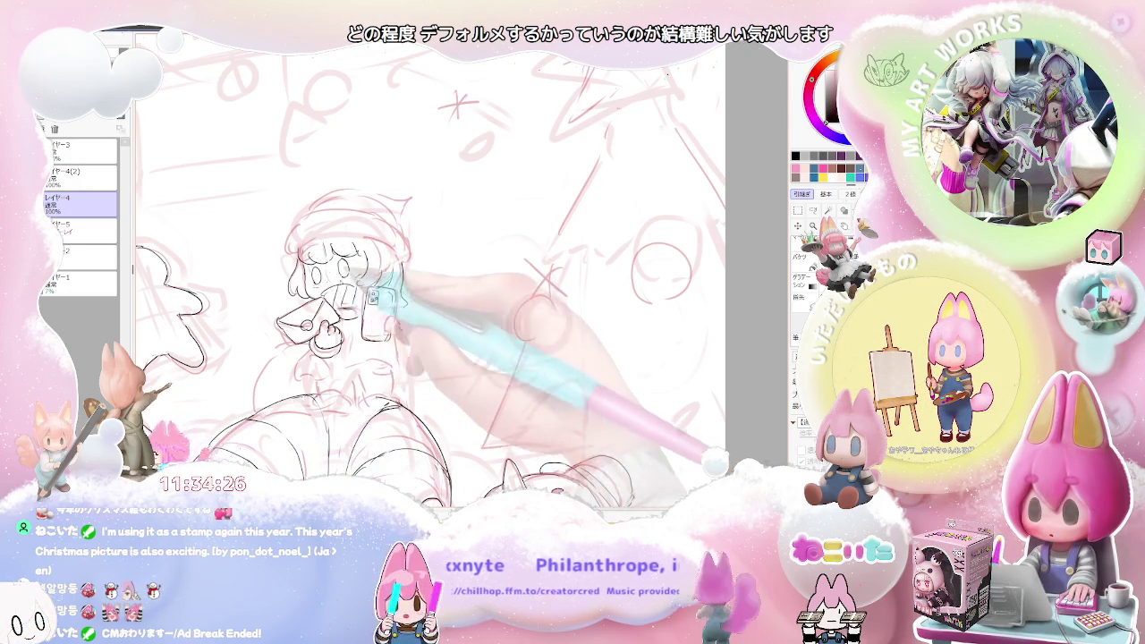
Step: Add a pompom to the girl's hat and zoom out to check the sketch
scroll(403, 268, down, 1)
scroll(403, 268, down, 1)
scroll(402, 269, down, 1)
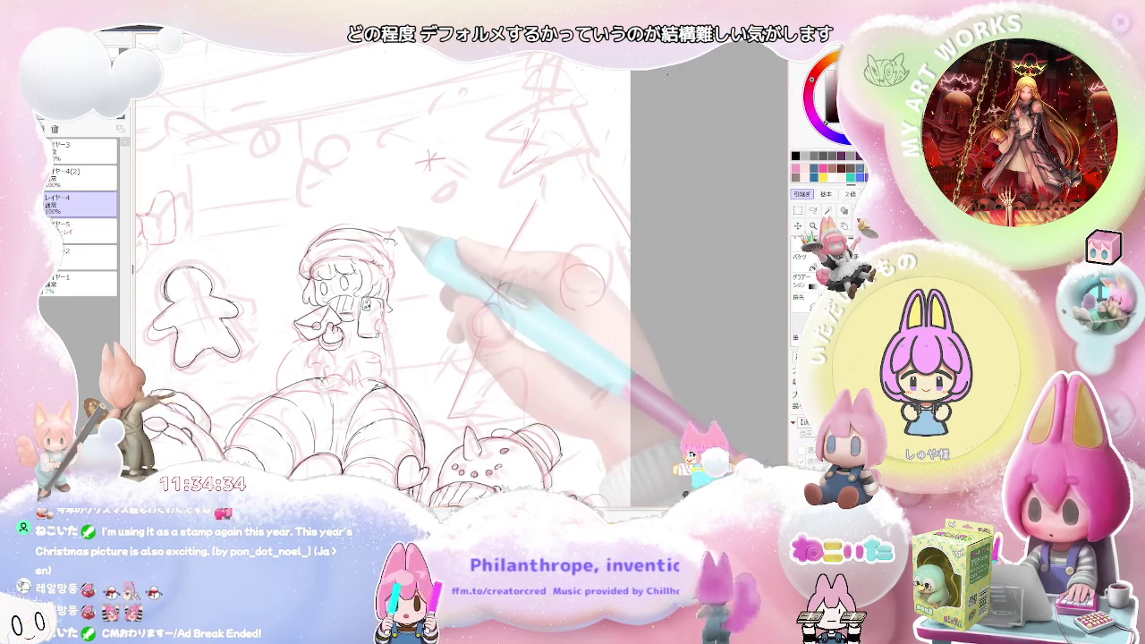
drag(394, 236, 397, 252)
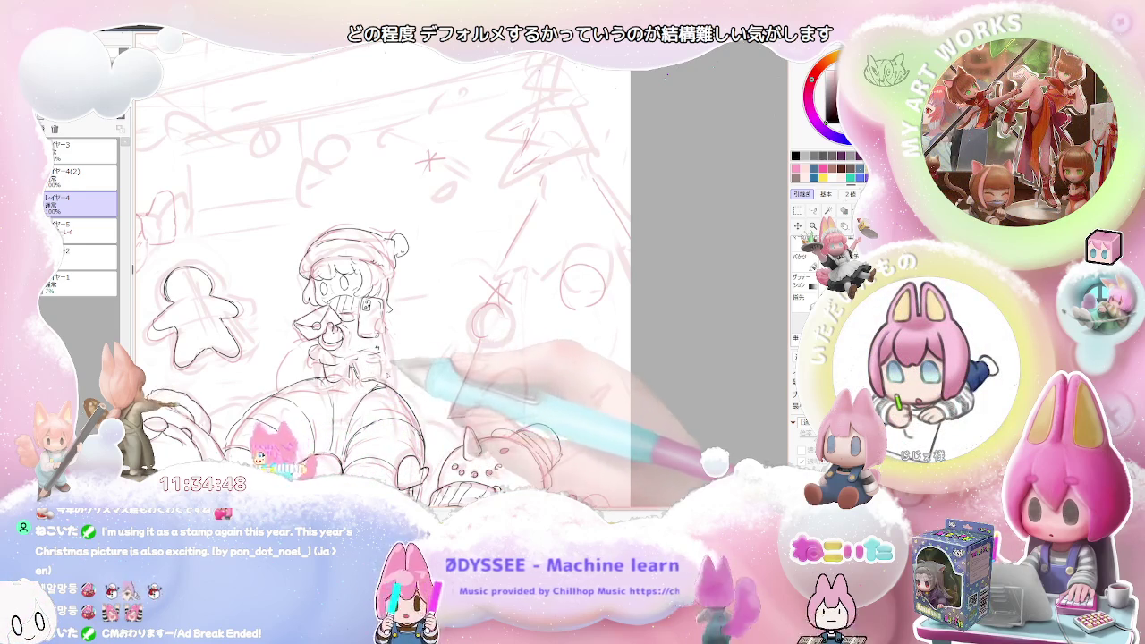
key(ctrl+minus)
key(ctrl+minus)
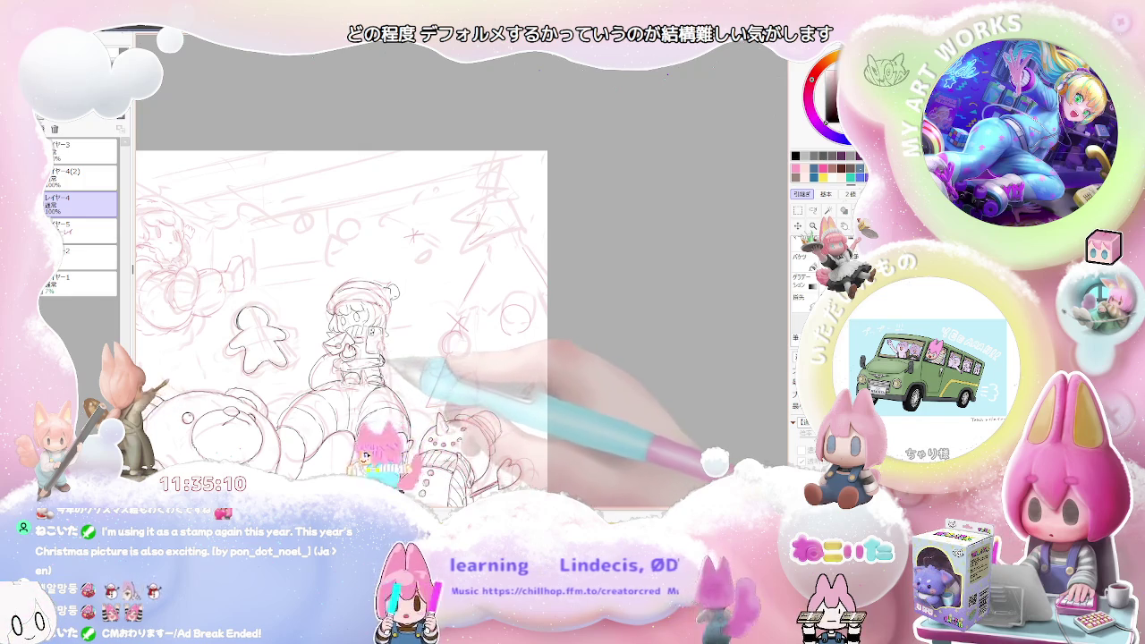
Step: Zoom out to view the full drawing, then zoom back in on the envelope girl
key(minus)
key(minus)
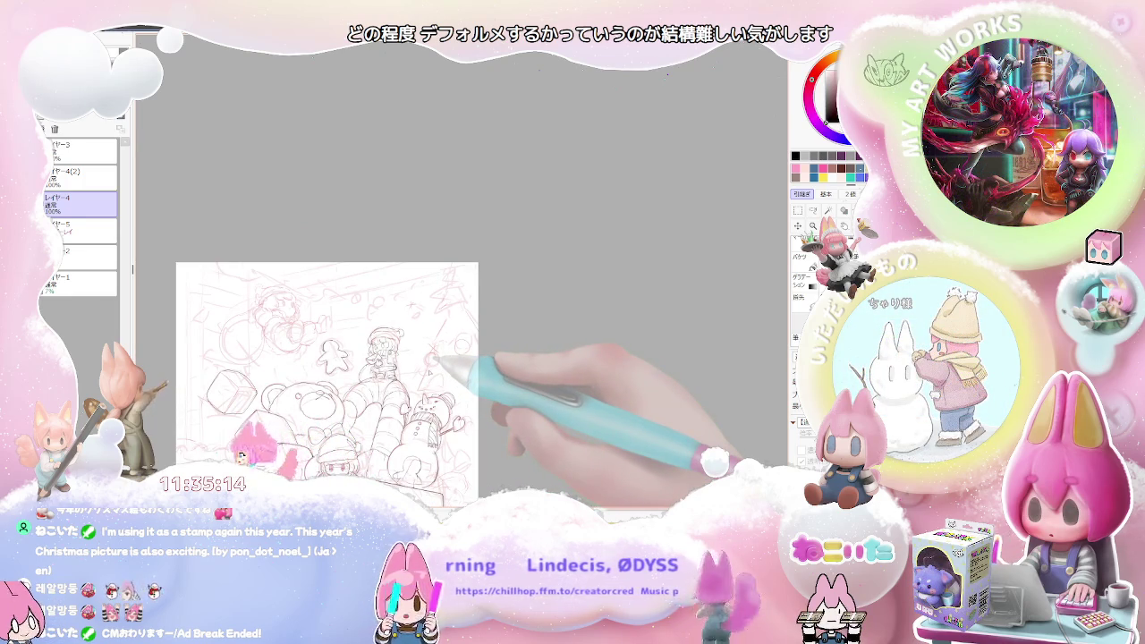
key(minus)
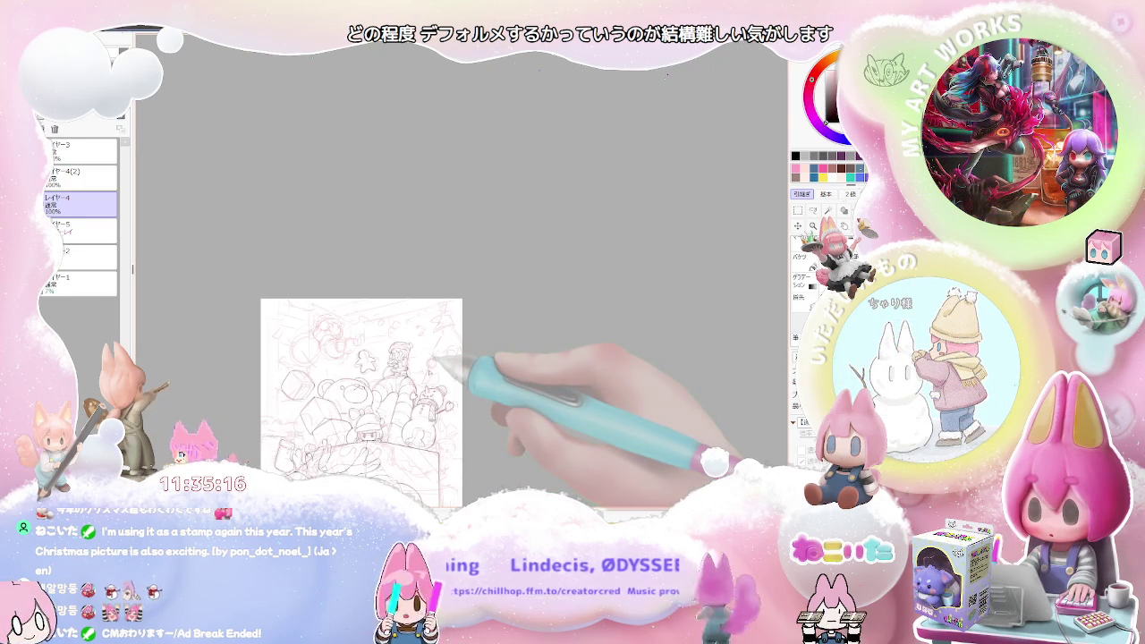
key(plus)
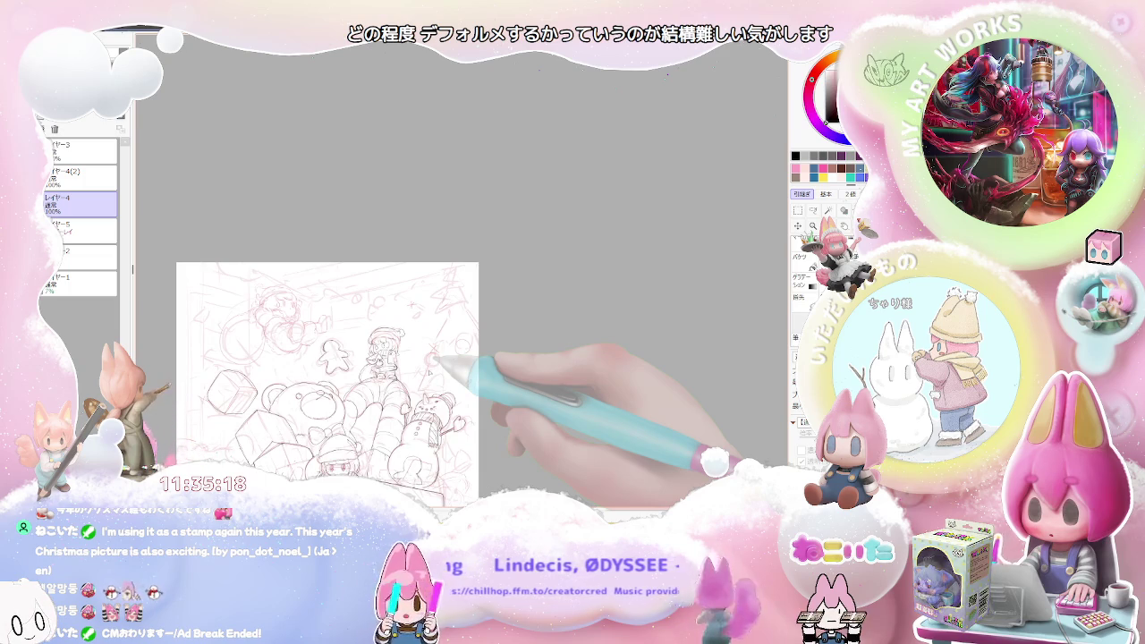
key(plus)
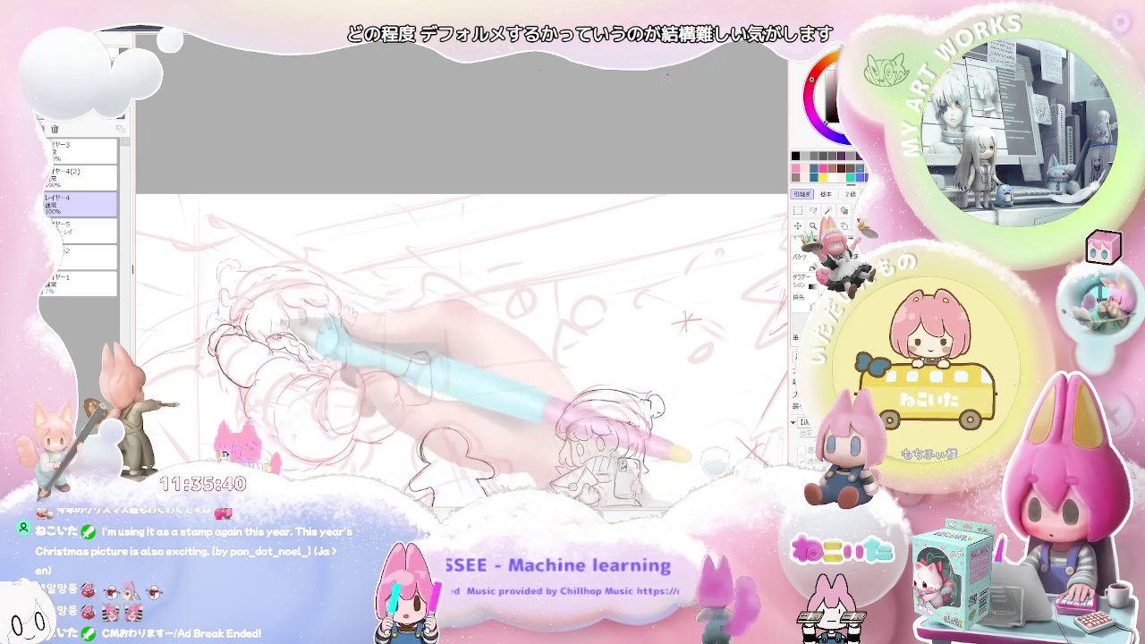
key(ctrl+minus)
key(ctrl+minus)
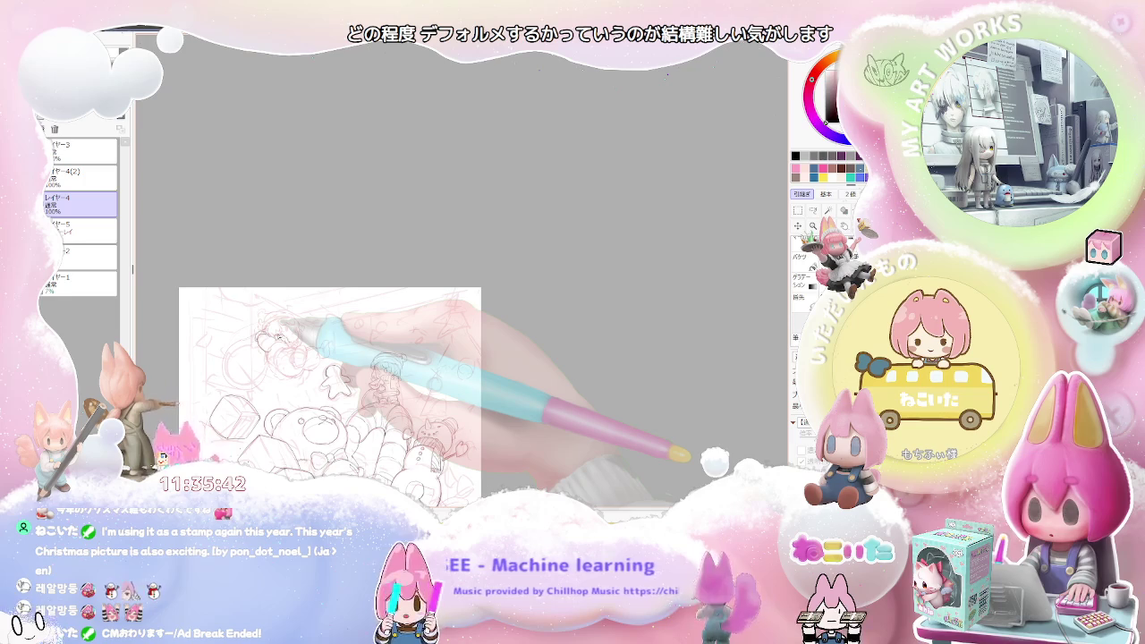
key(ctrl+plus)
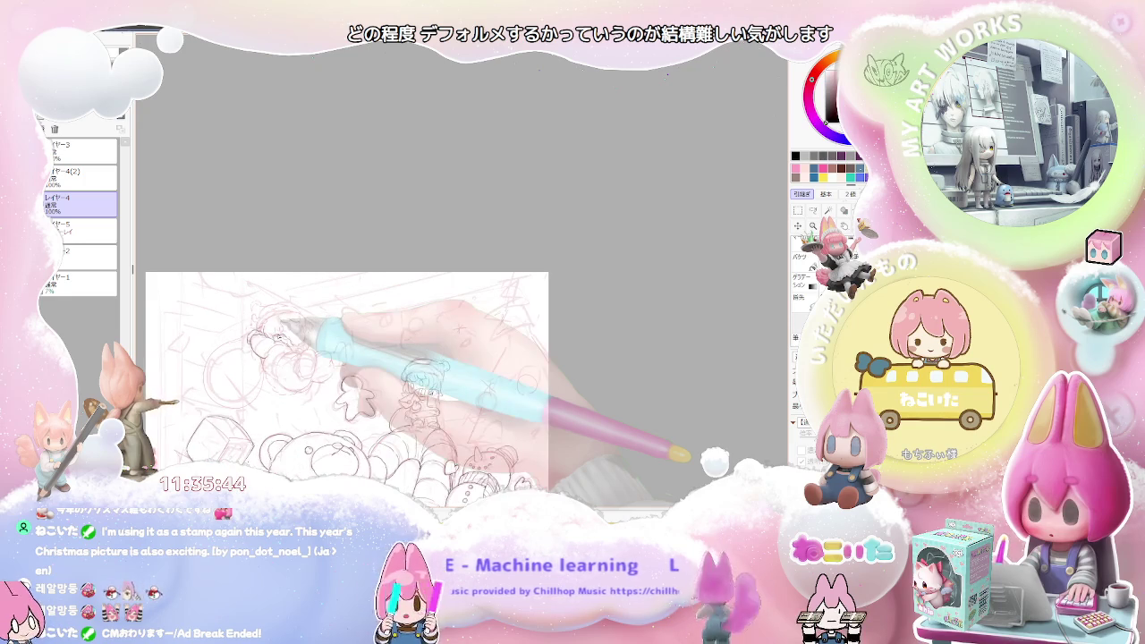
key(ctrl+plus)
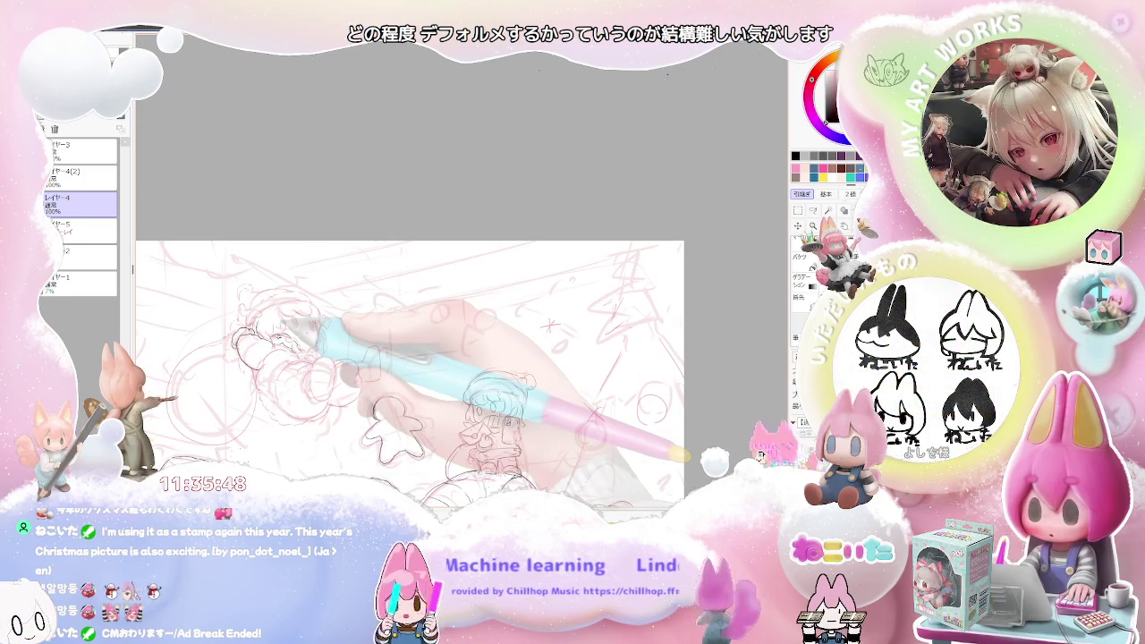
key(ctrl+plus)
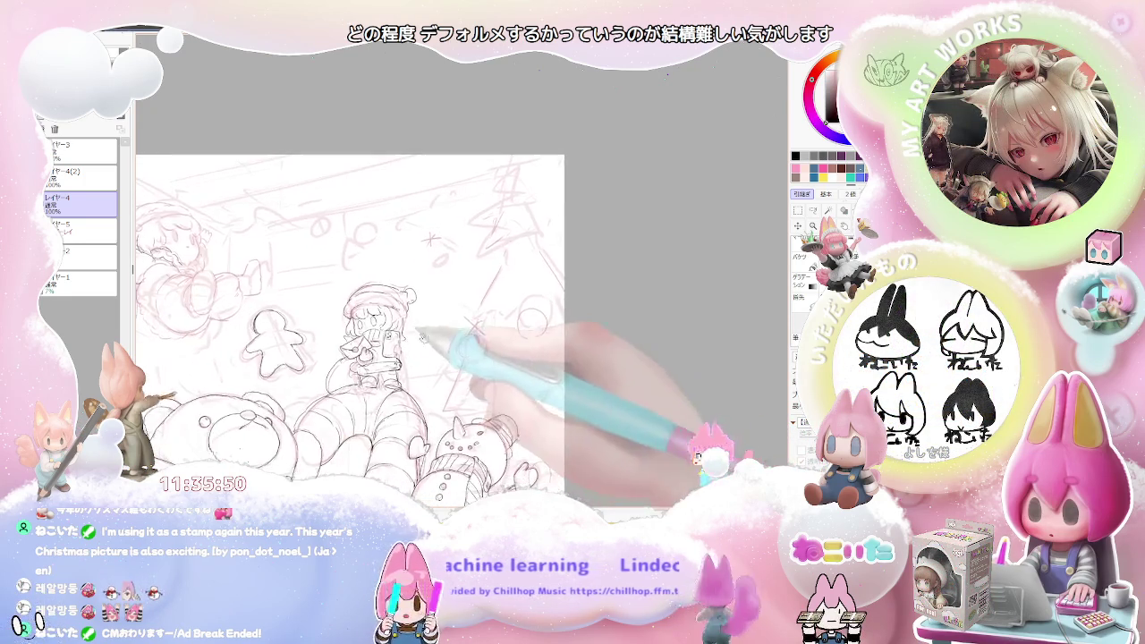
Step: Ink the girl's scarf and arms, zooming out and in to check the whole sketch
scroll(390, 280, down, 2)
scroll(407, 336, up, 2)
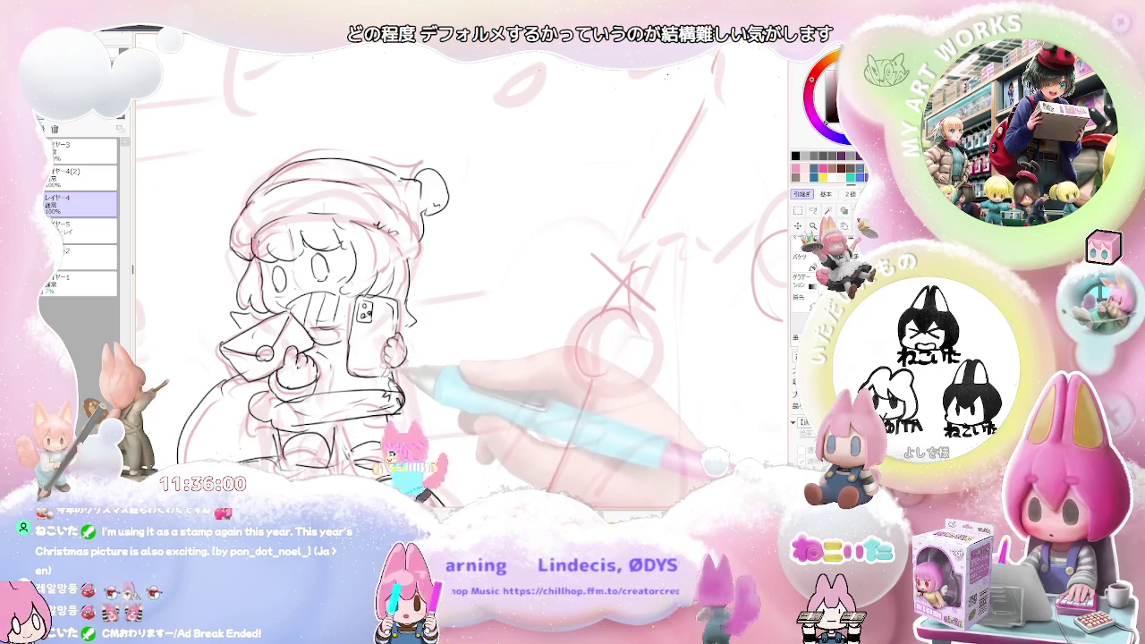
scroll(394, 402, down, 1)
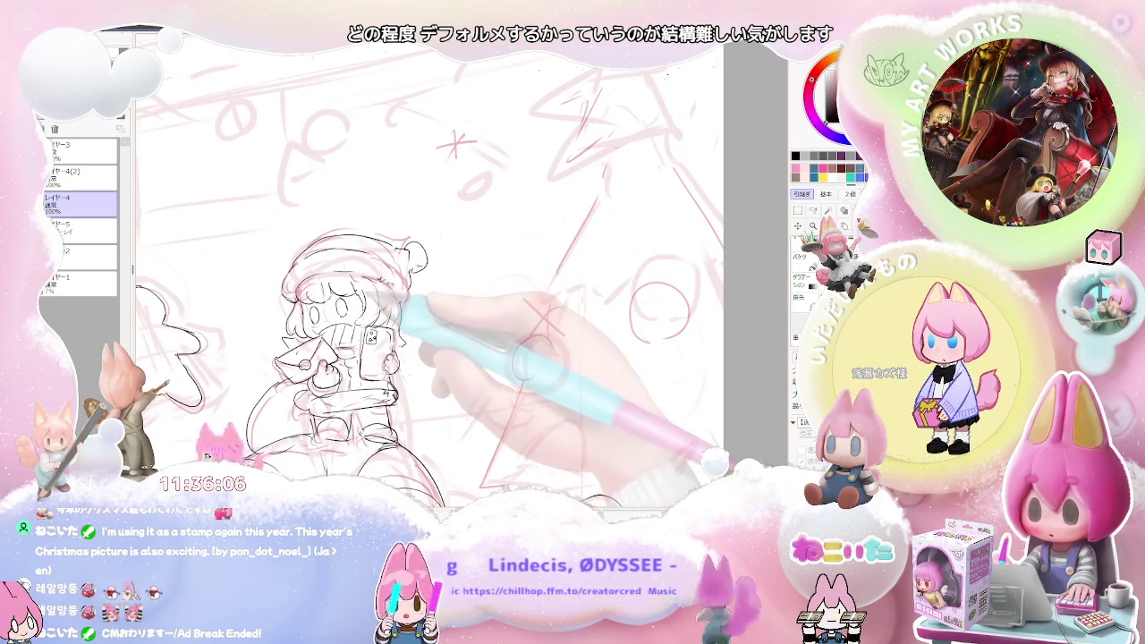
key(ctrl+minus)
key(ctrl+minus)
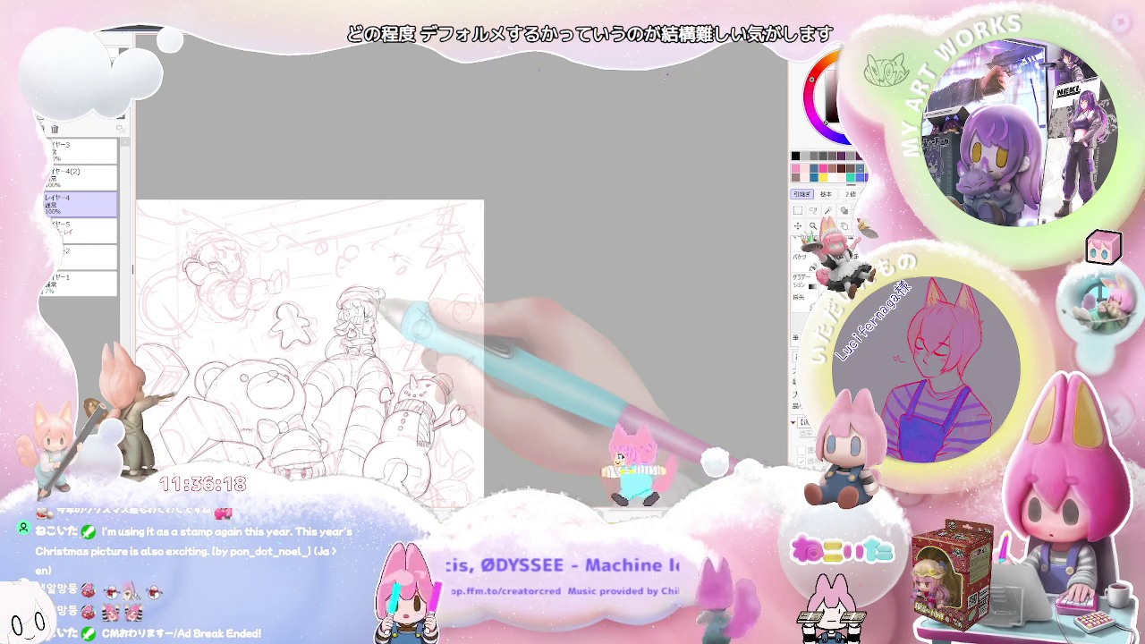
scroll(382, 349, up, 4)
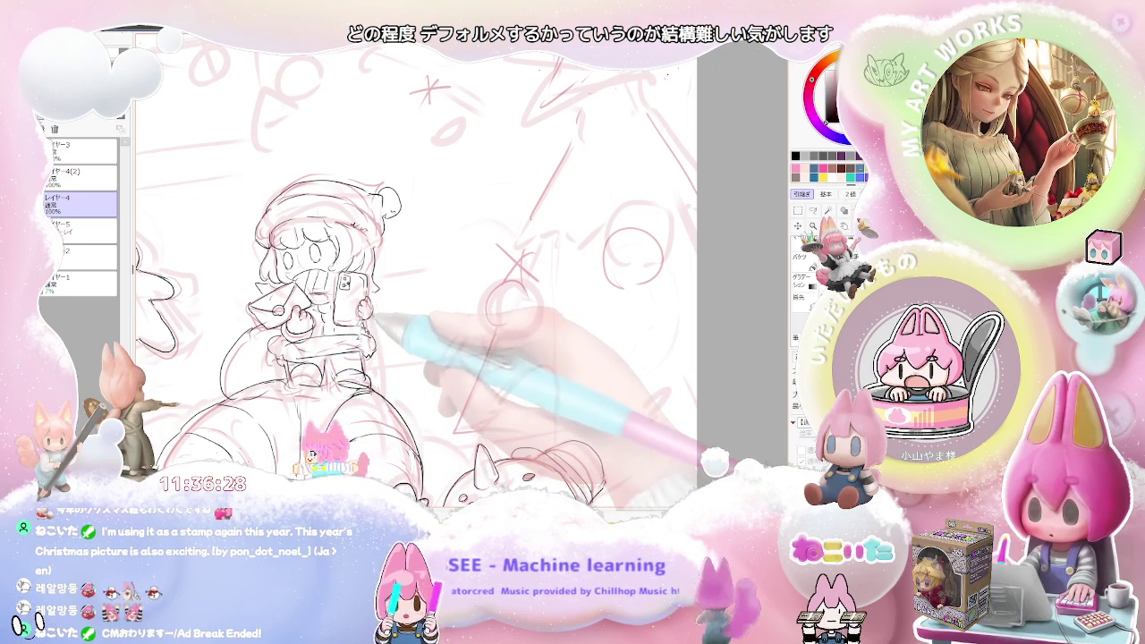
scroll(397, 347, down, 2)
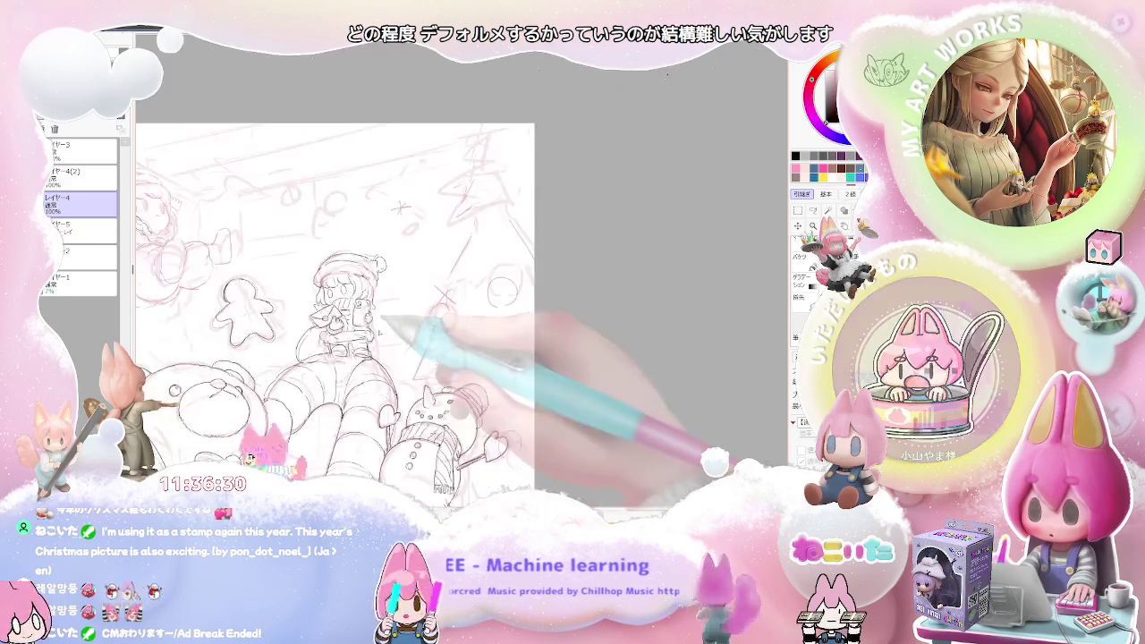
scroll(398, 348, down, 2)
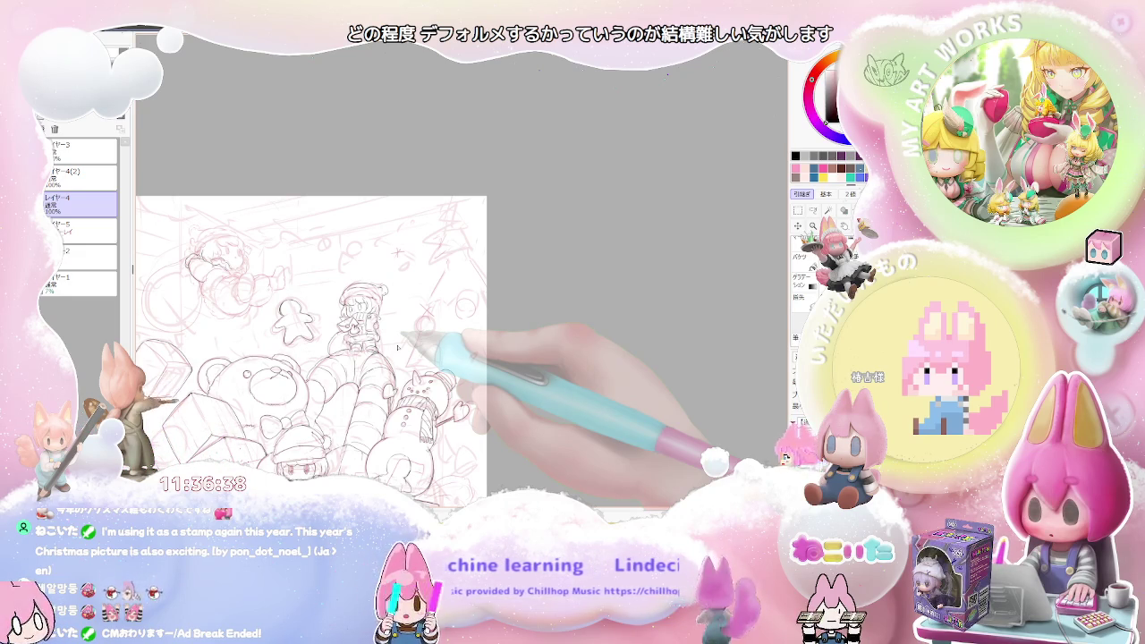
scroll(219, 283, up, 2)
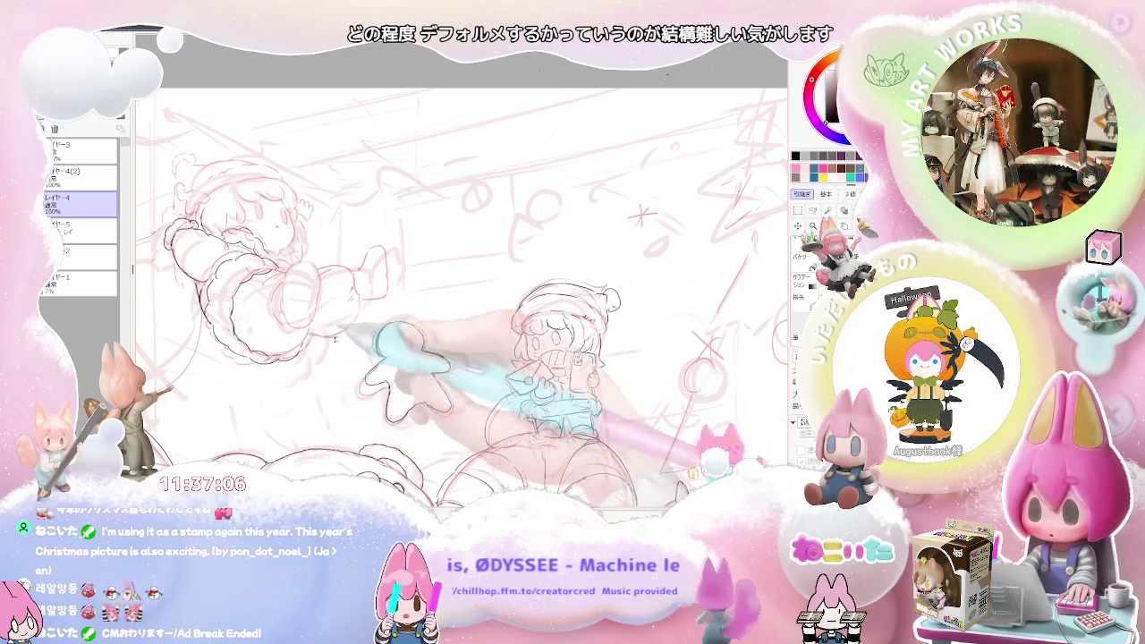
Step: Ink a puffy sleeve on the flying Santa girl and close the shape at its end
key(ctrl+minus)
key(ctrl+minus)
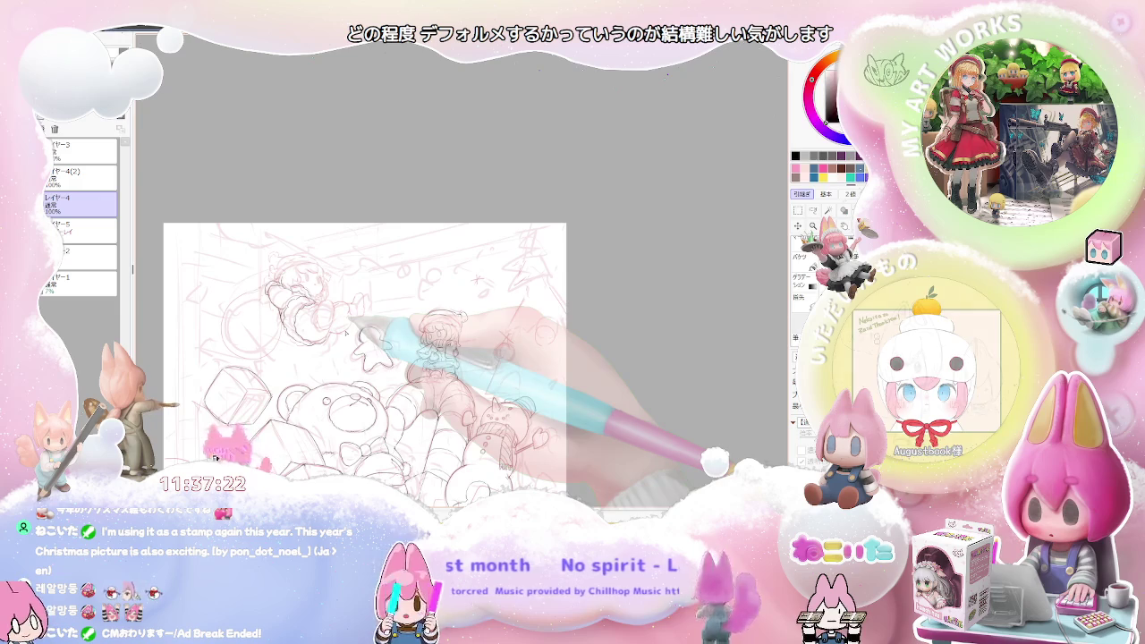
scroll(322, 322, up, 3)
scroll(322, 323, up, 2)
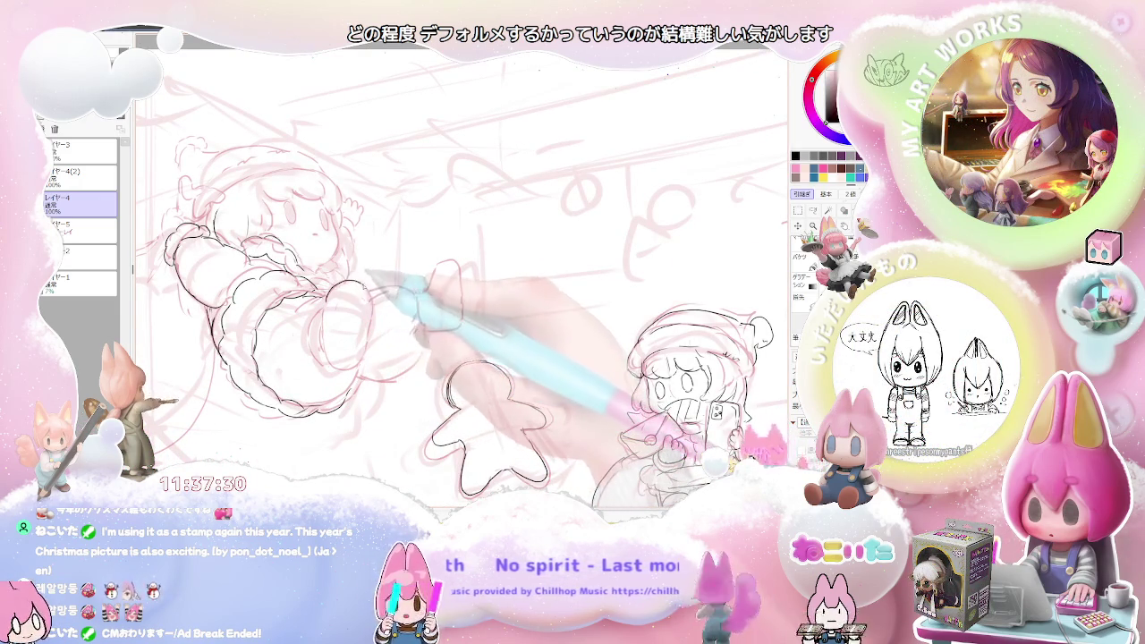
drag(338, 290, 366, 354)
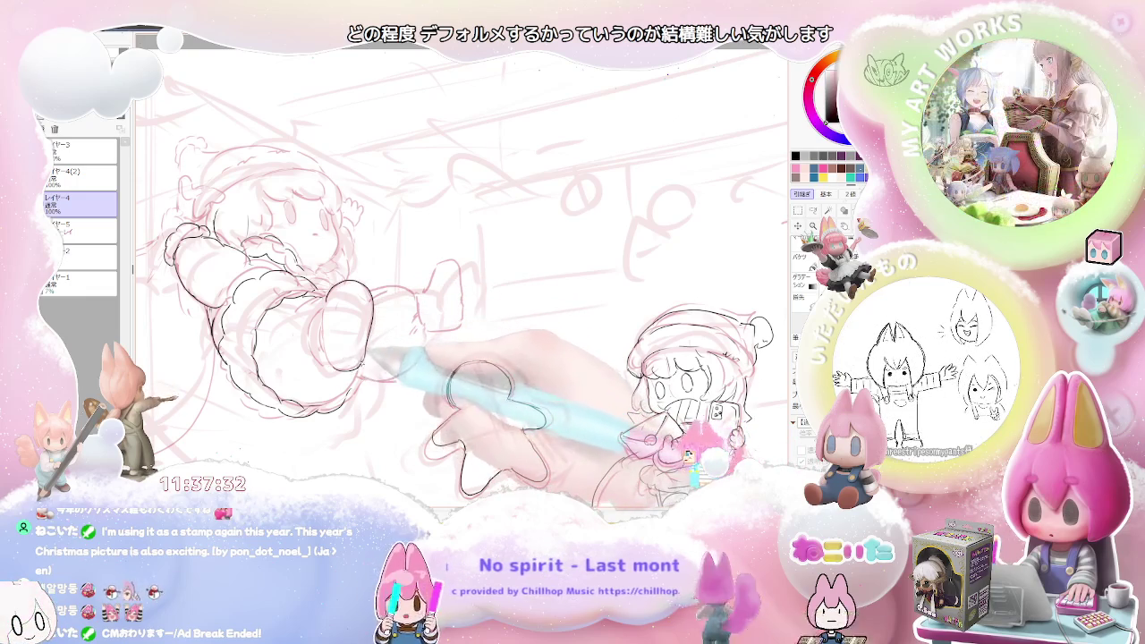
scroll(366, 353, down, 1)
scroll(385, 302, up, 1)
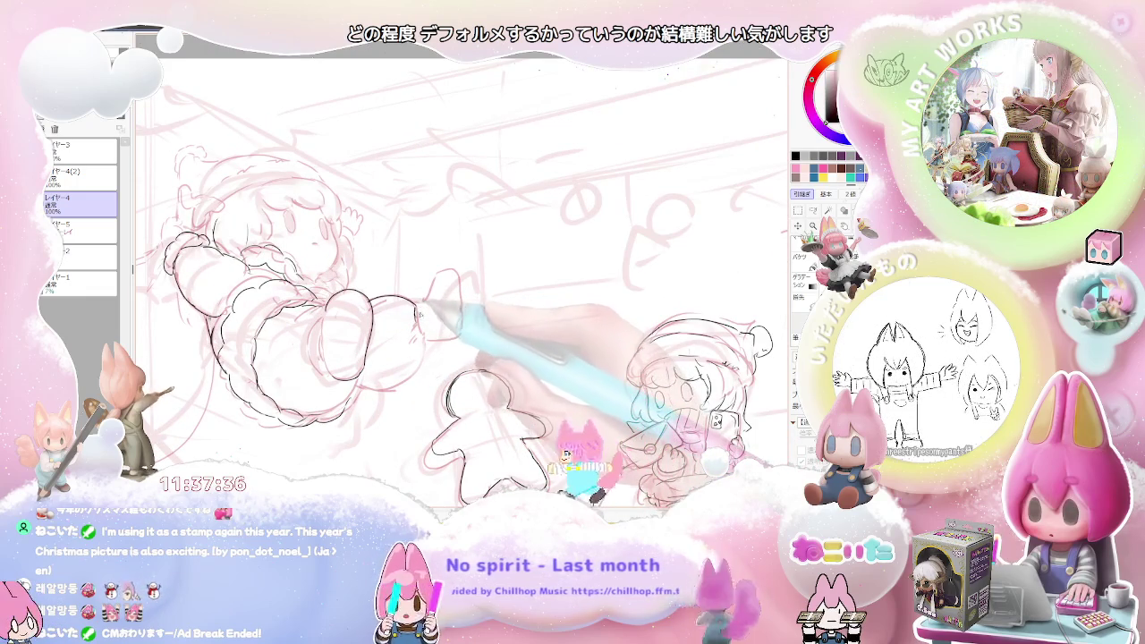
drag(428, 305, 460, 333)
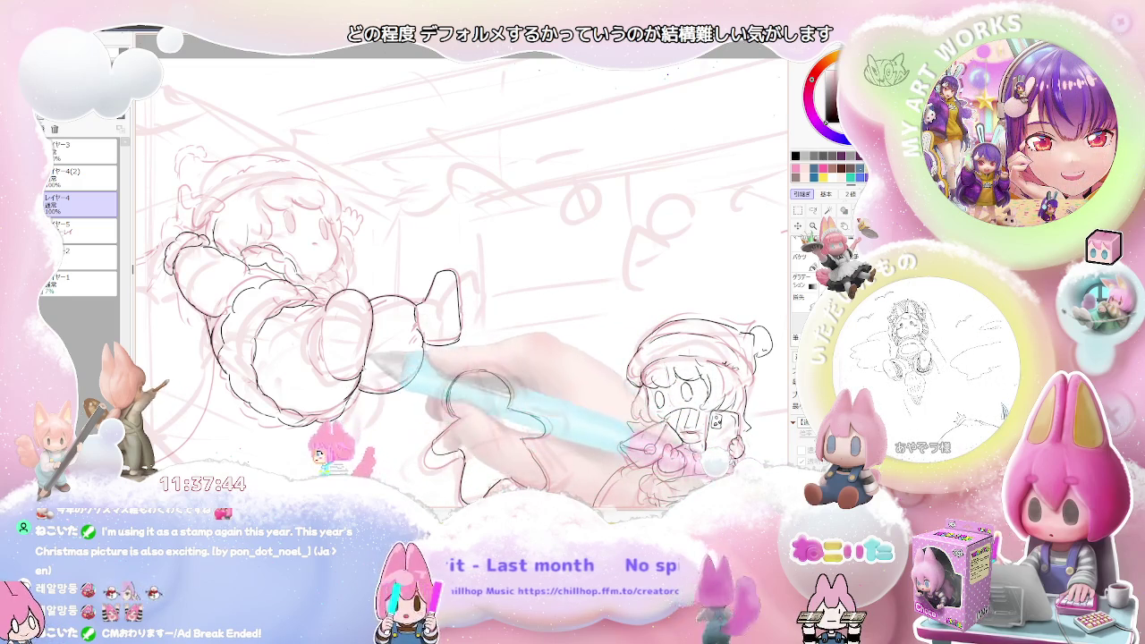
Step: Zoom out and flip the canvas horizontally to check the whole composition
key(ctrl+minus)
key(ctrl+minus)
key(ctrl+minus)
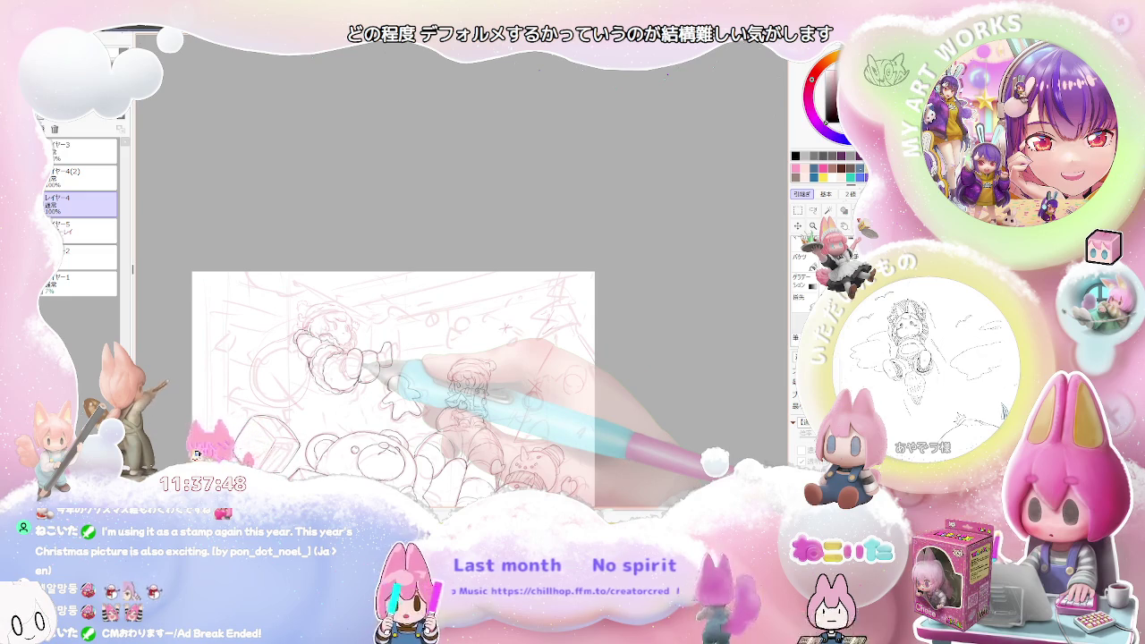
key(ctrl+plus)
key(ctrl+plus)
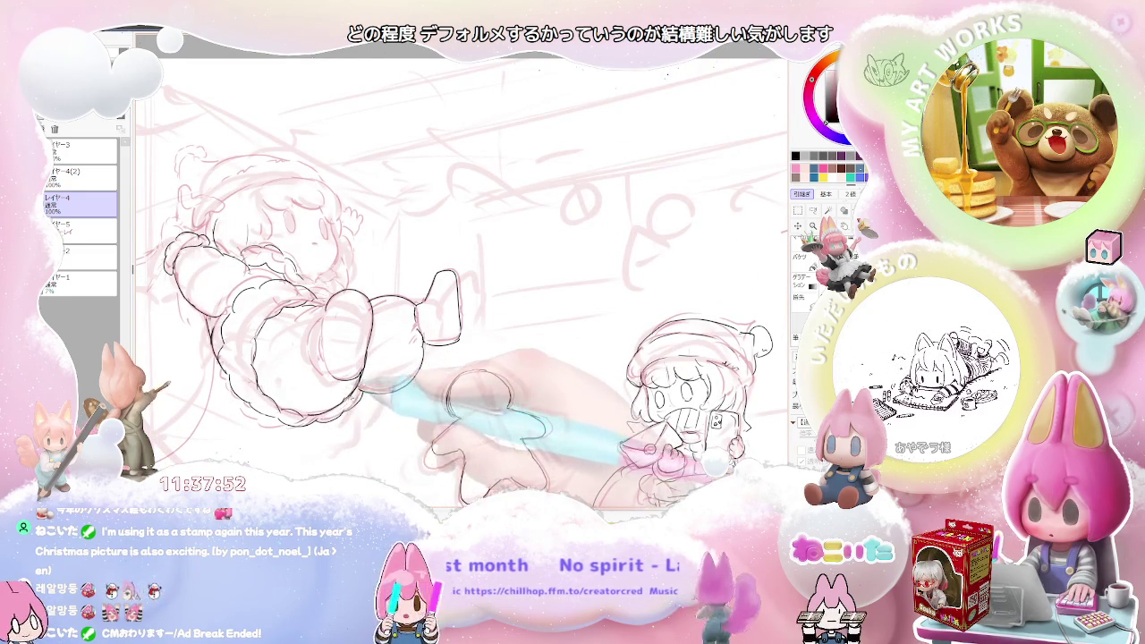
key(ctrl+minus)
key(ctrl+minus)
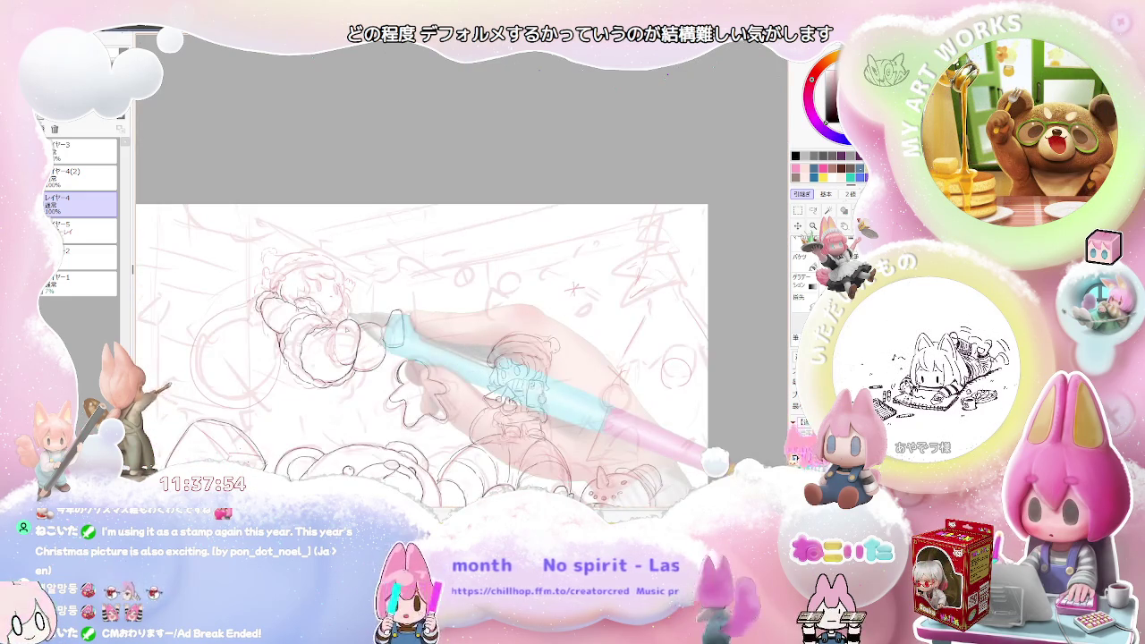
key(ctrl+minus)
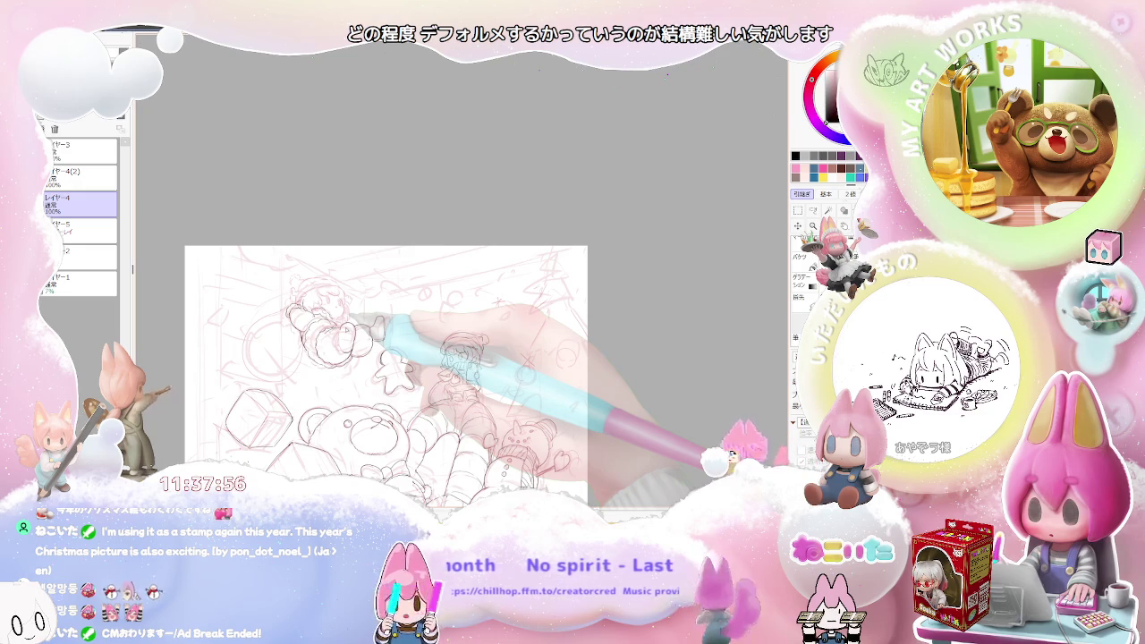
scroll(376, 345, up, 1)
scroll(376, 345, up, 1)
scroll(381, 354, up, 1)
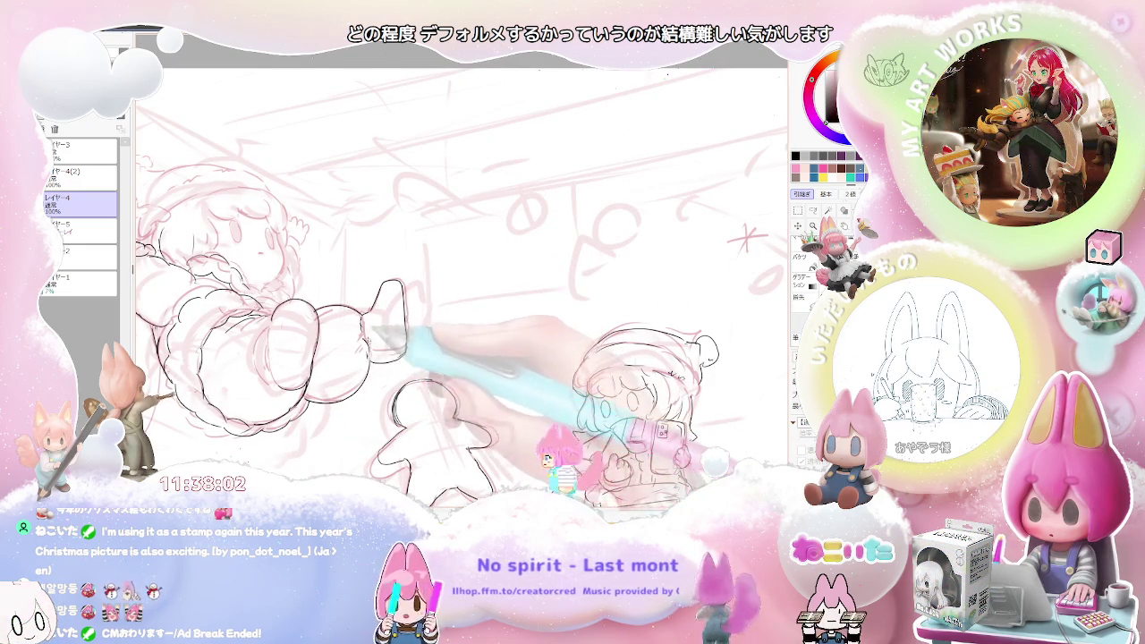
scroll(331, 367, down, 1)
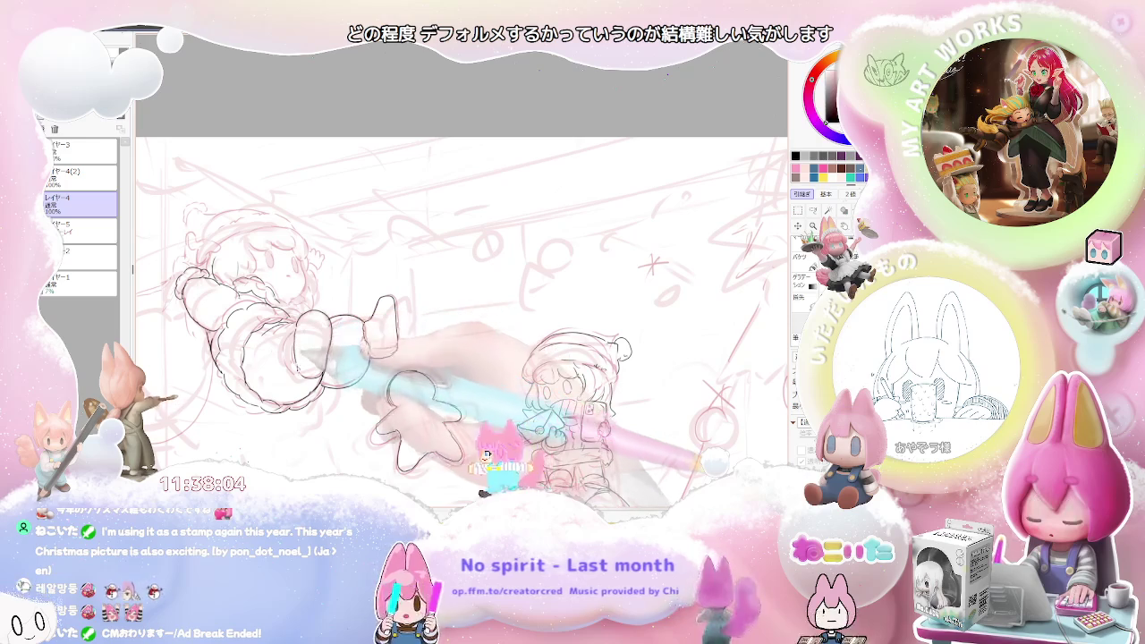
scroll(360, 349, down, 1)
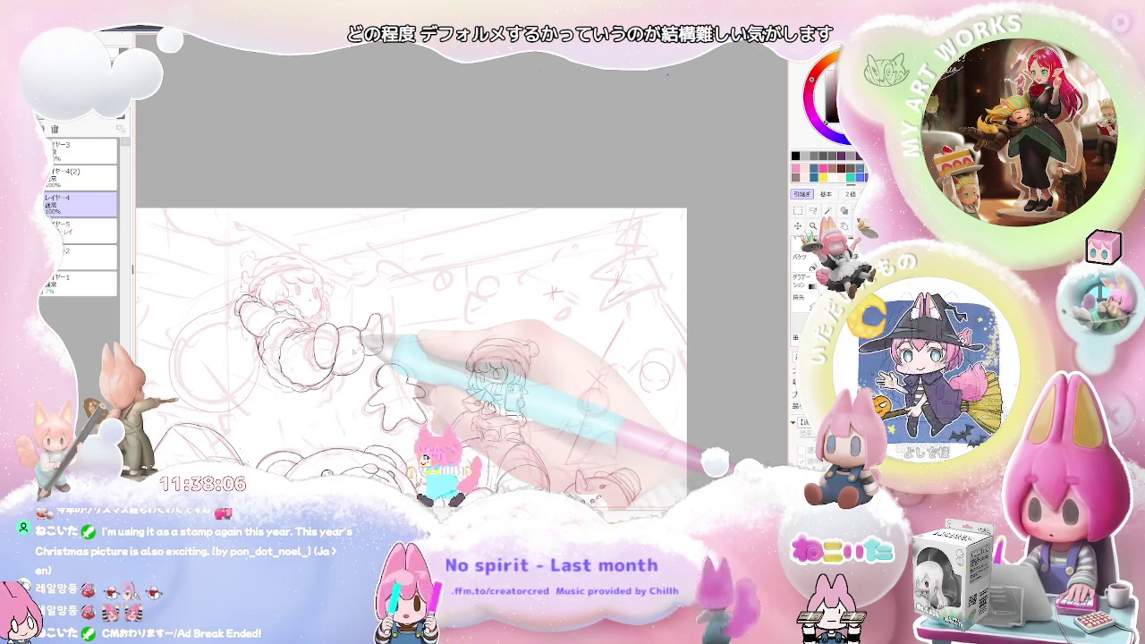
key(h)
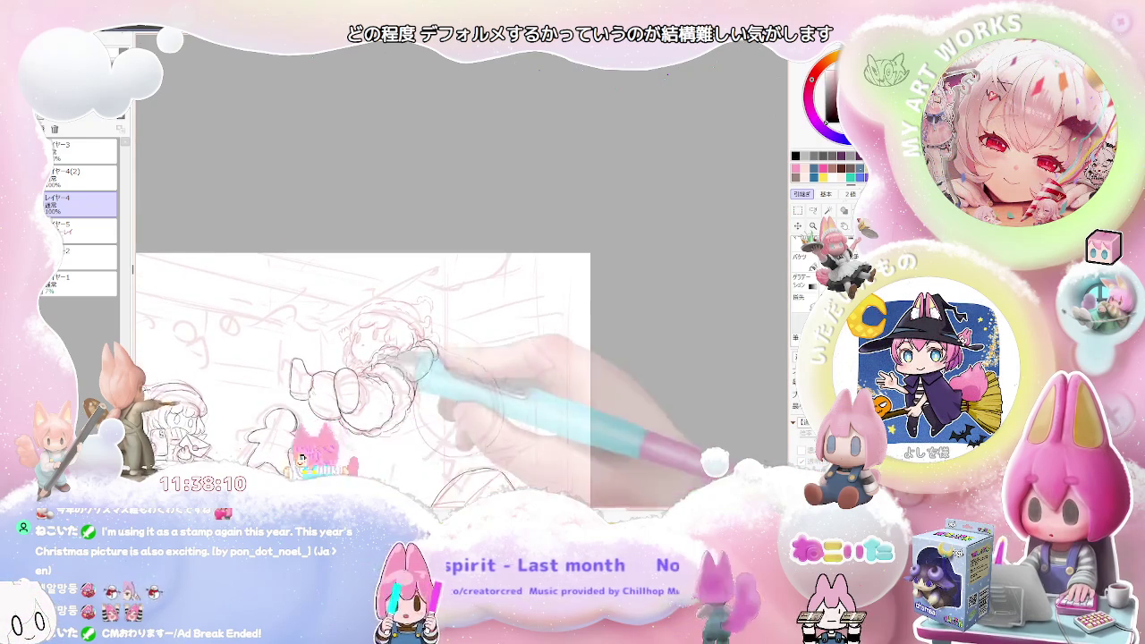
scroll(376, 340, up, 1)
scroll(375, 340, up, 1)
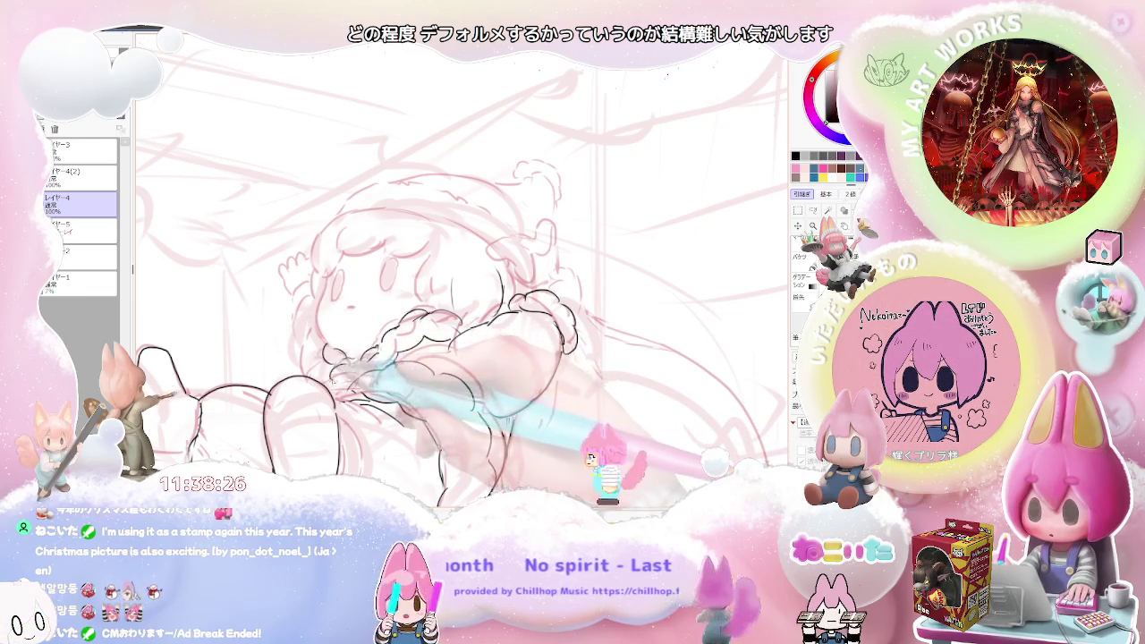
Step: Recentre the view and zoom in close on the Santa girl's face
scroll(462, 348, up, 3)
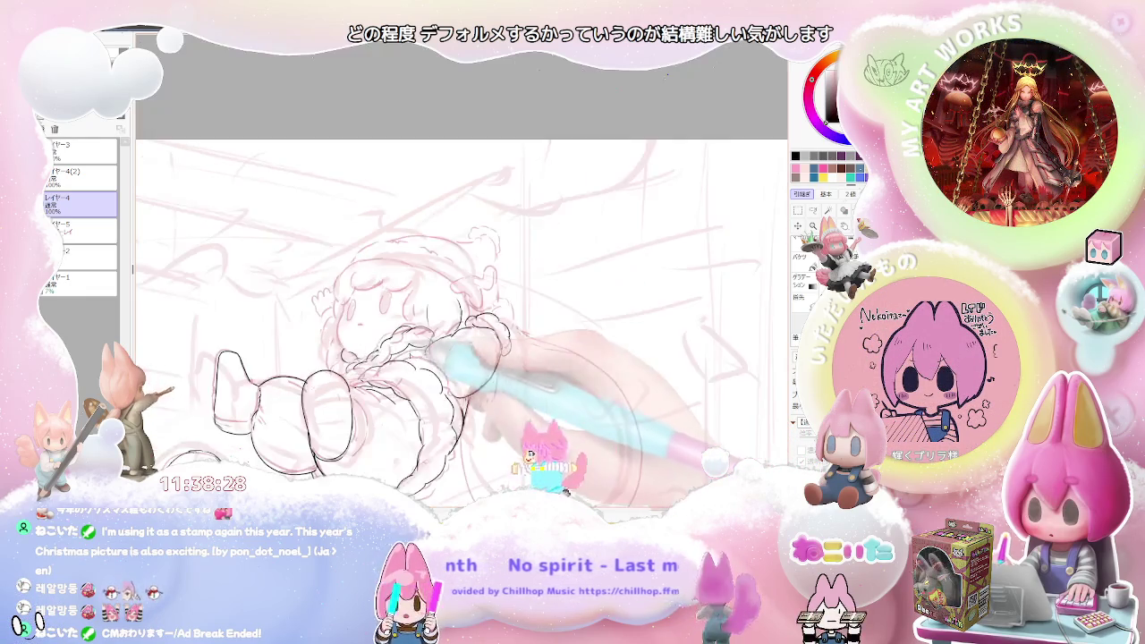
scroll(462, 325, up, 2)
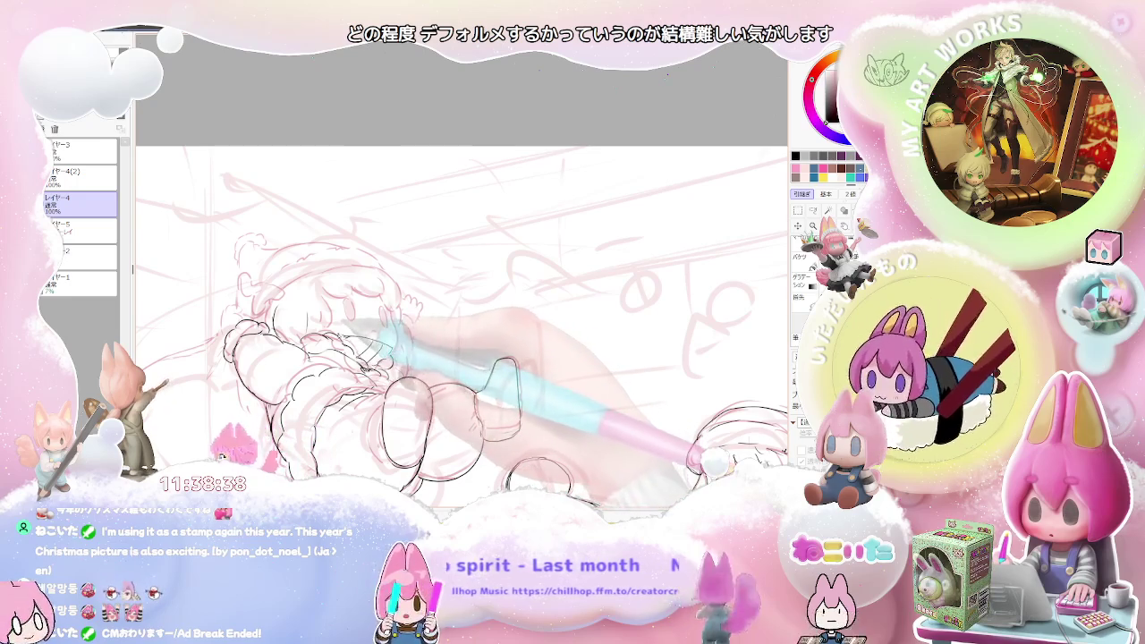
drag(370, 312, 419, 365)
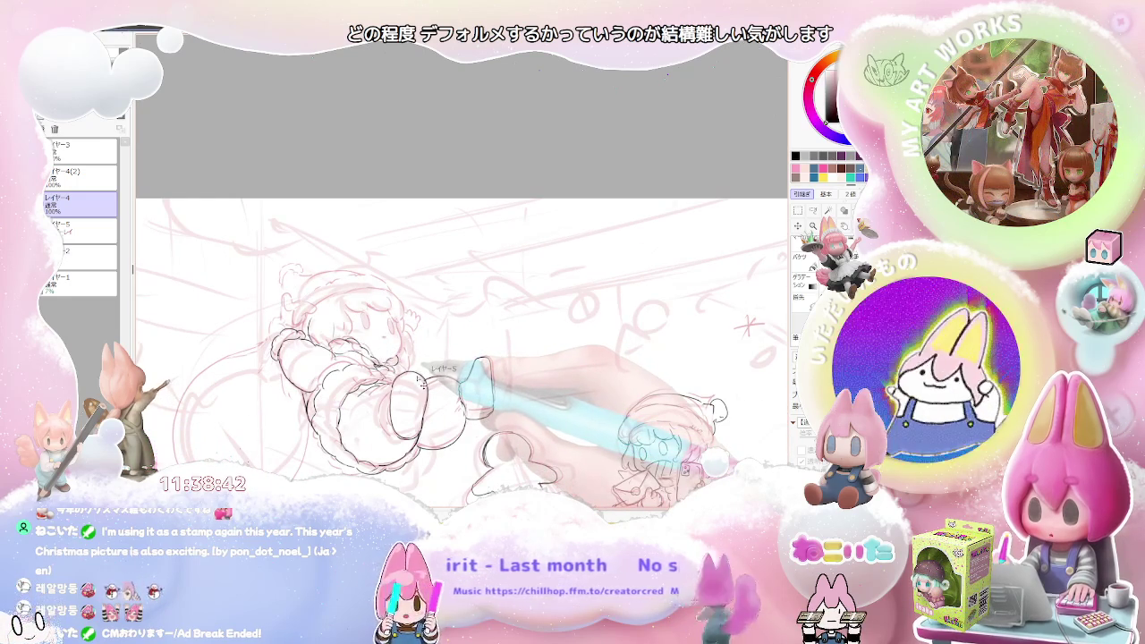
scroll(421, 380, up, 1)
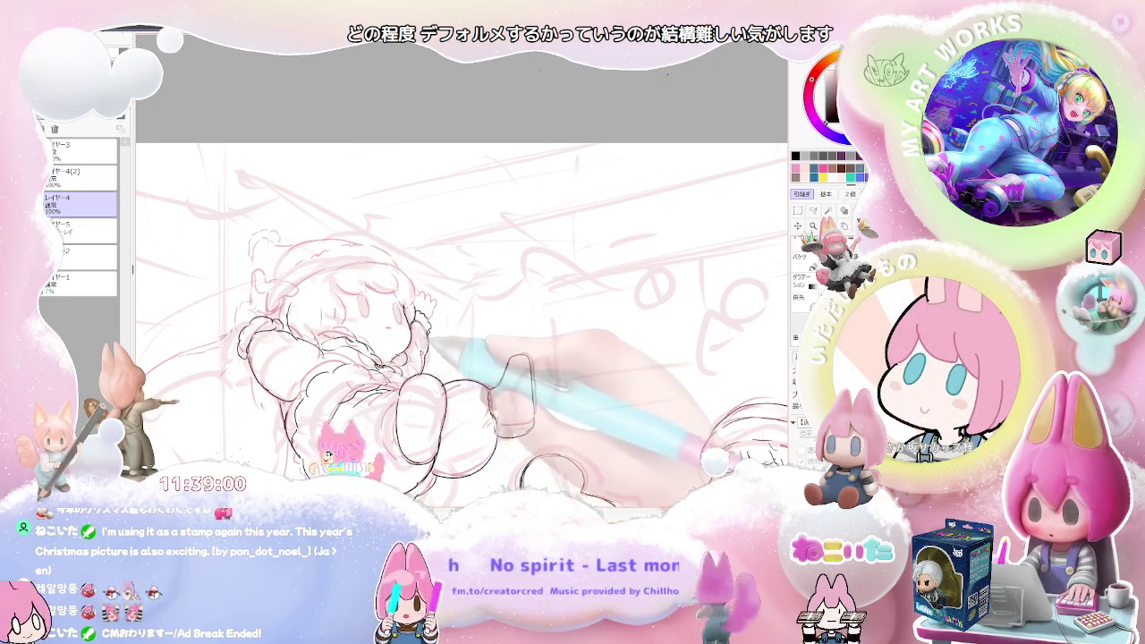
key(minus)
key(minus)
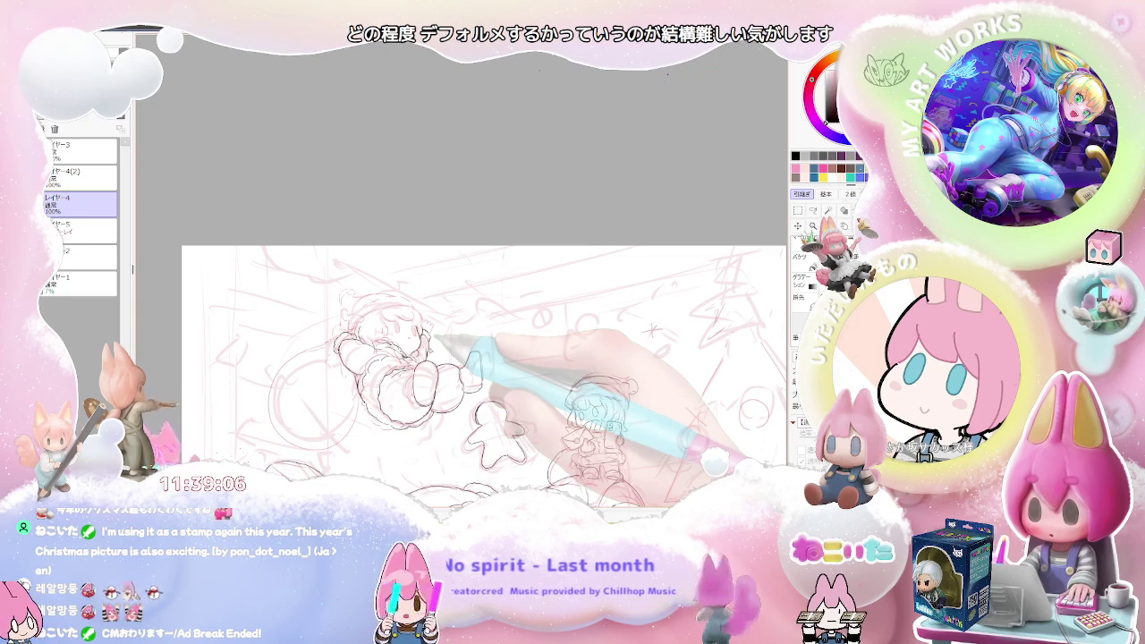
key(plus)
key(plus)
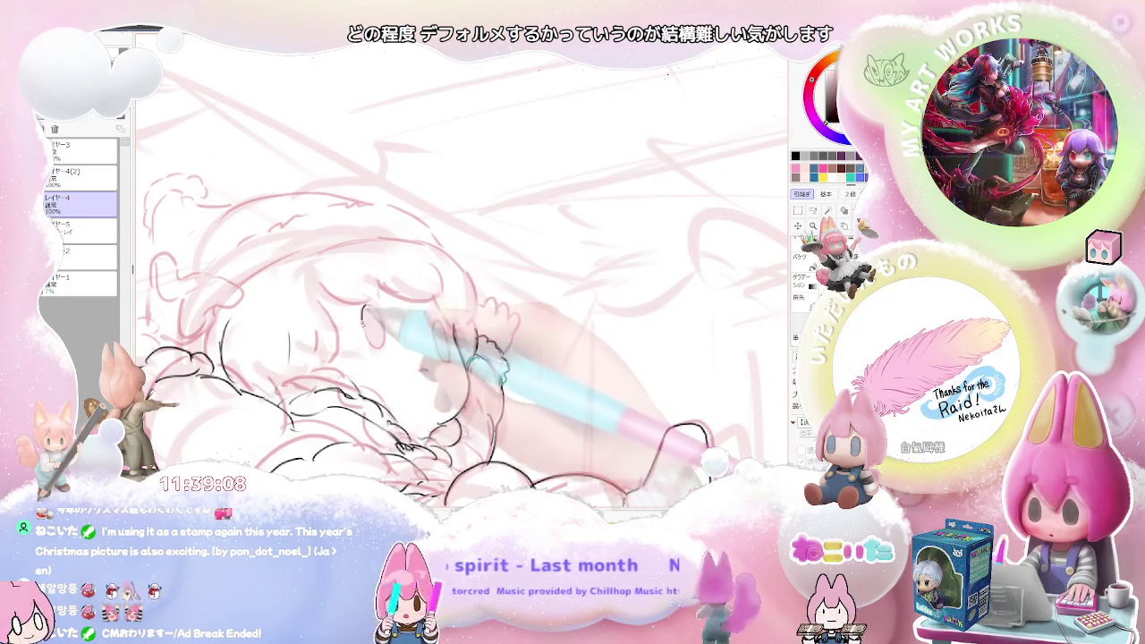
Step: Draw two oval eyes side by side on the Santa girl's face, then scroll to check
drag(366, 309, 376, 346)
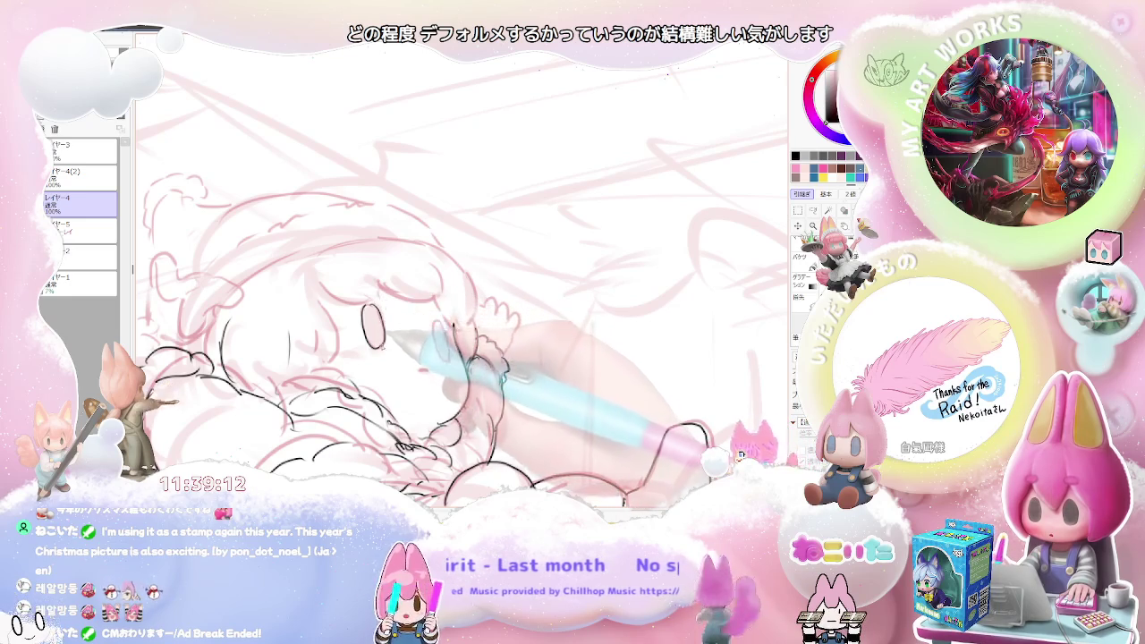
drag(438, 324, 443, 351)
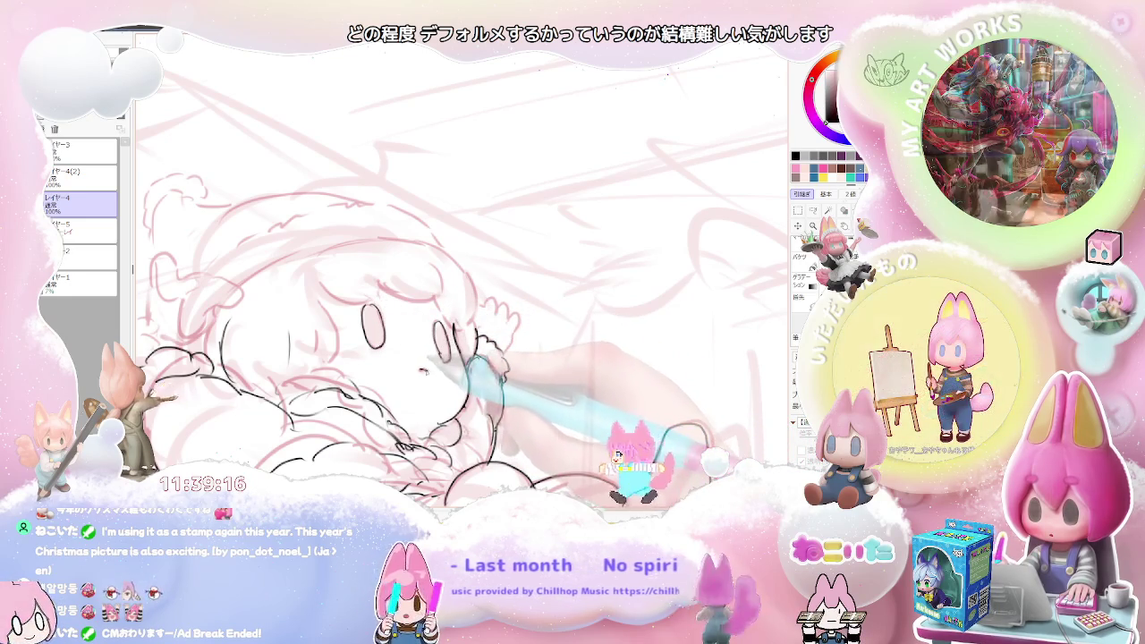
scroll(422, 369, down, 3)
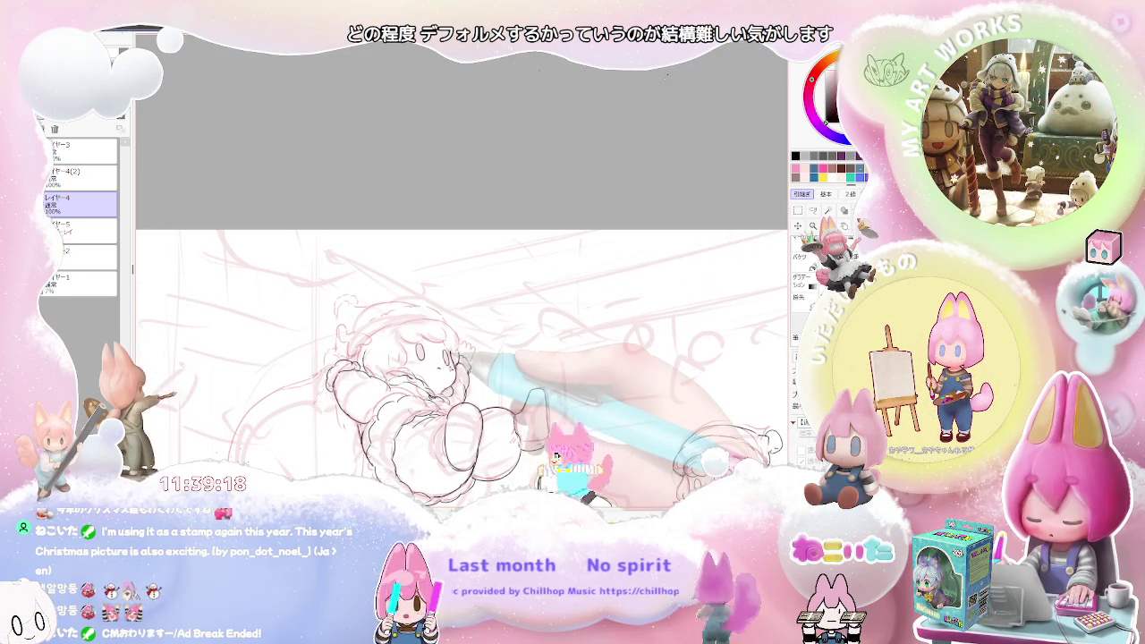
scroll(422, 369, left, 3)
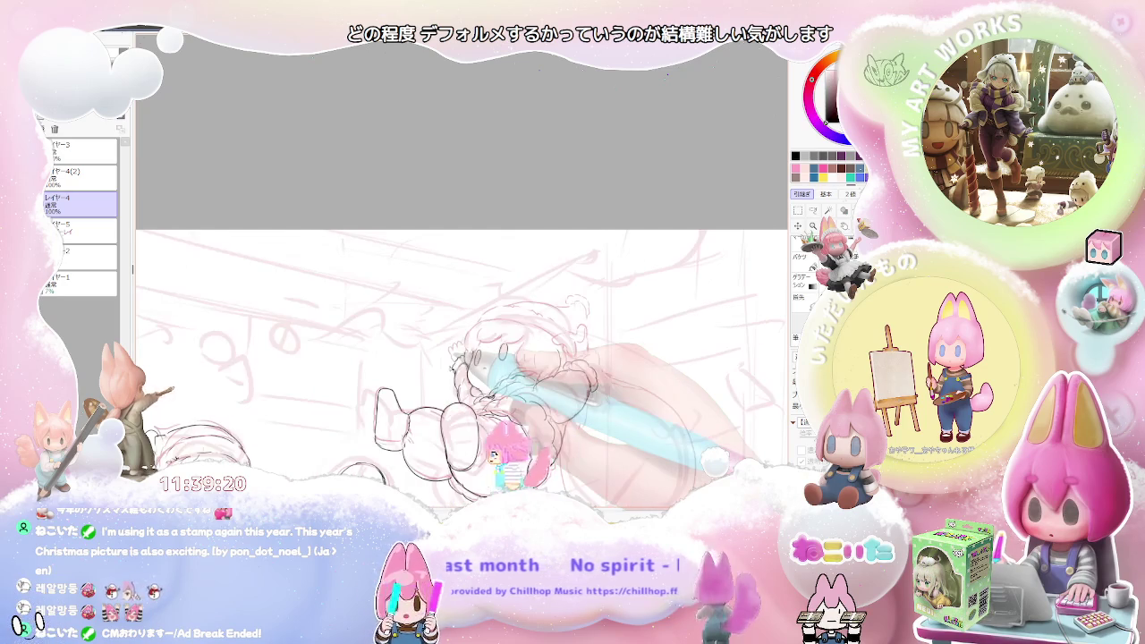
scroll(422, 369, down, 2)
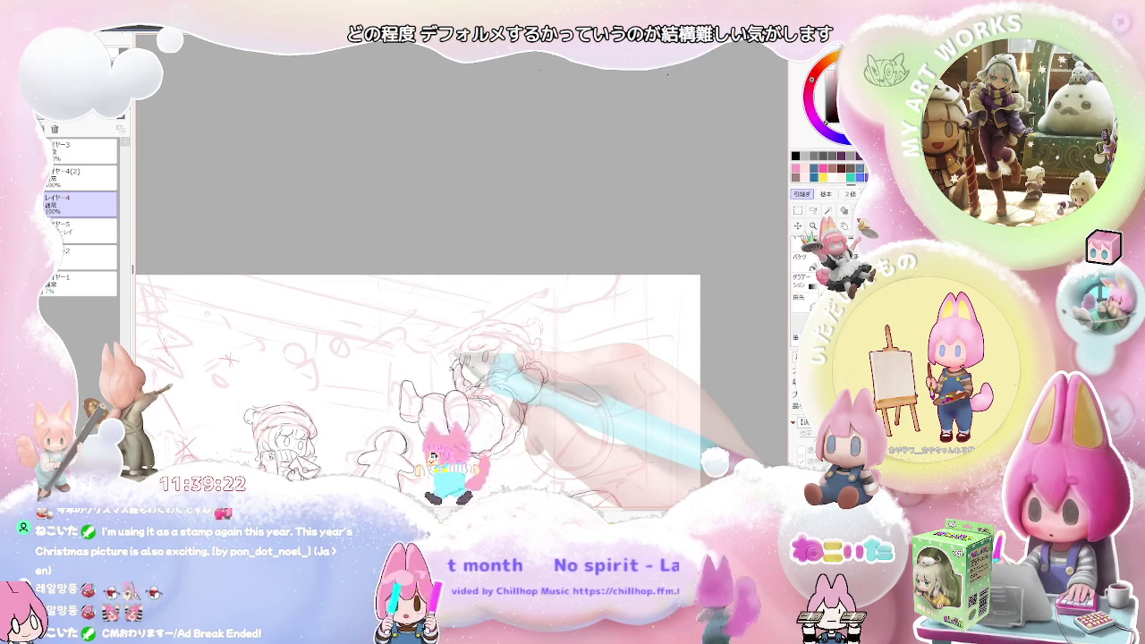
scroll(407, 384, down, 1)
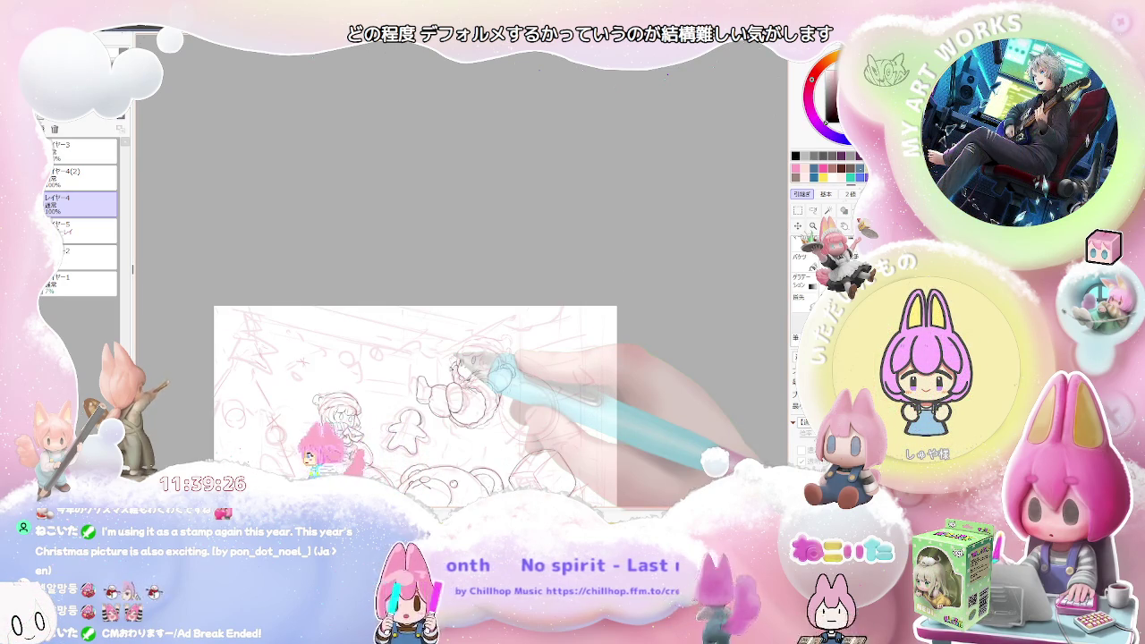
scroll(458, 376, up, 2)
scroll(458, 376, up, 2)
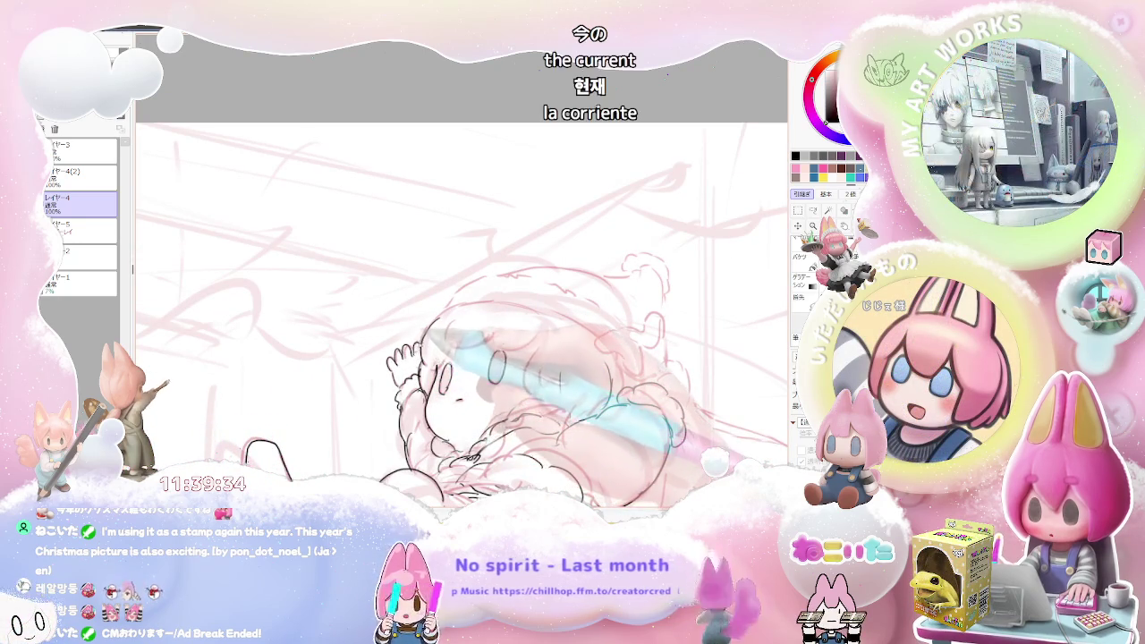
Step: Frame the Santa girl's head and ink the top edge of her hat
drag(447, 349, 349, 354)
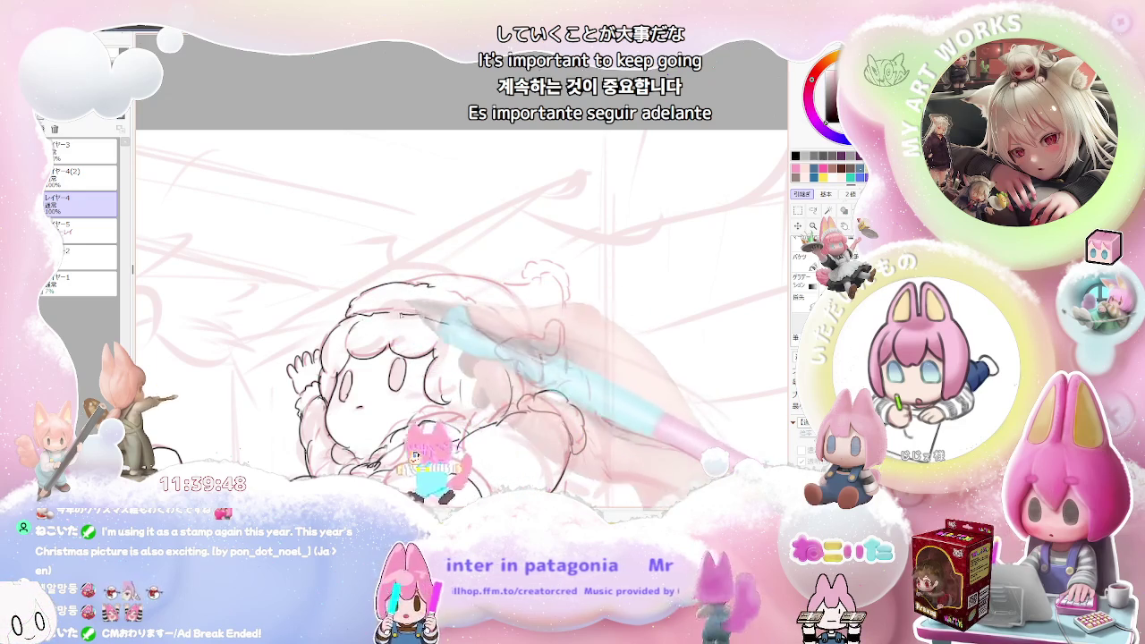
drag(466, 340, 506, 406)
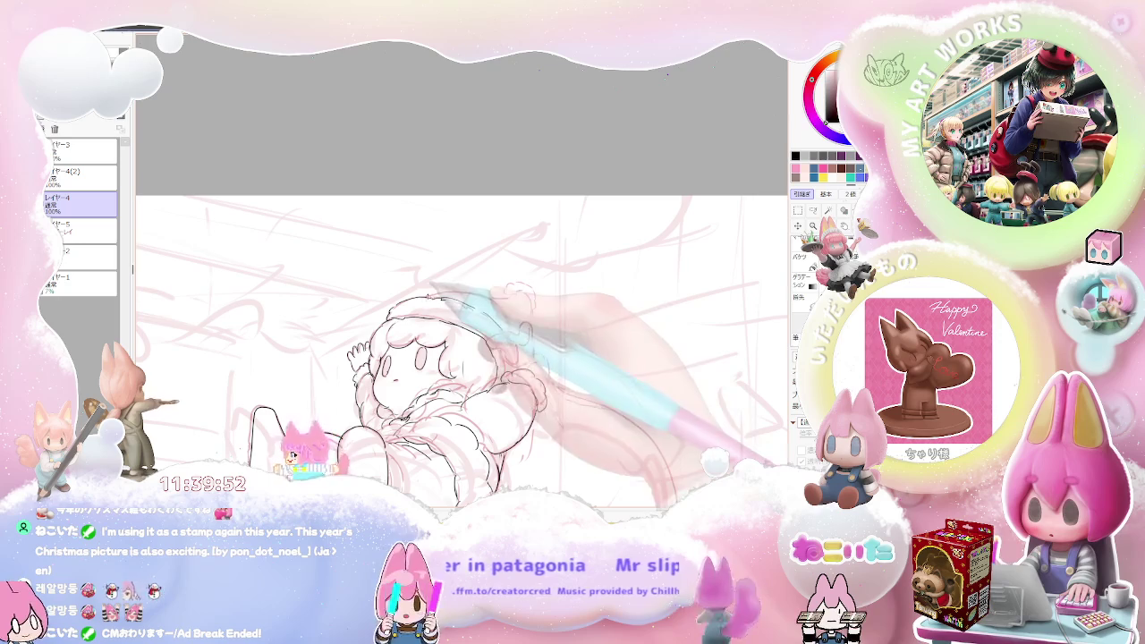
drag(452, 289, 515, 301)
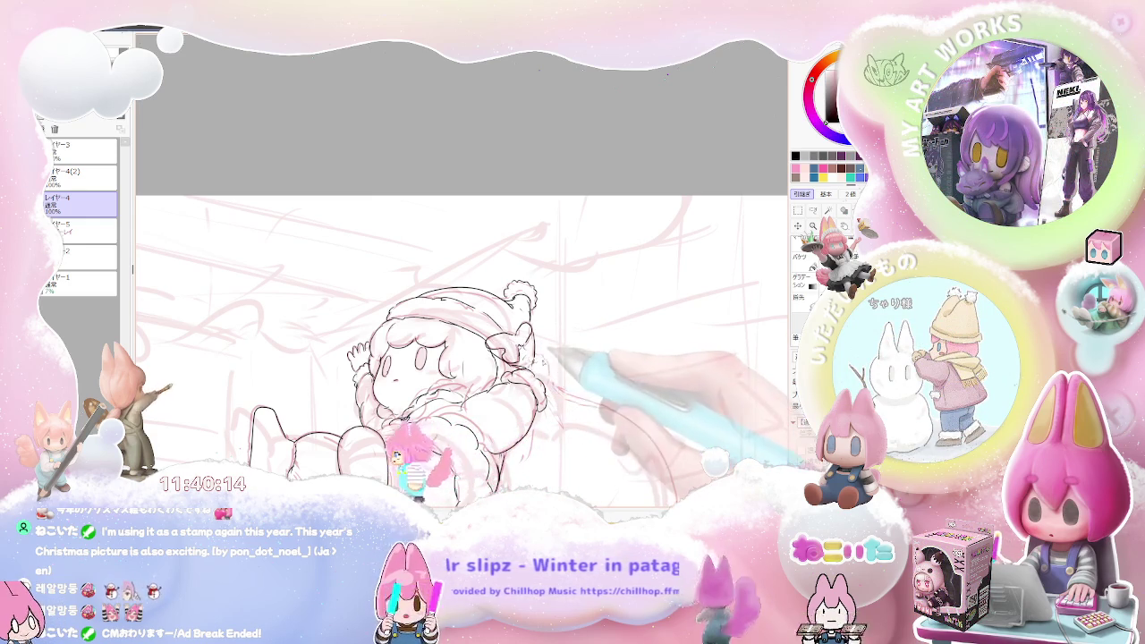
scroll(541, 365, up, 2)
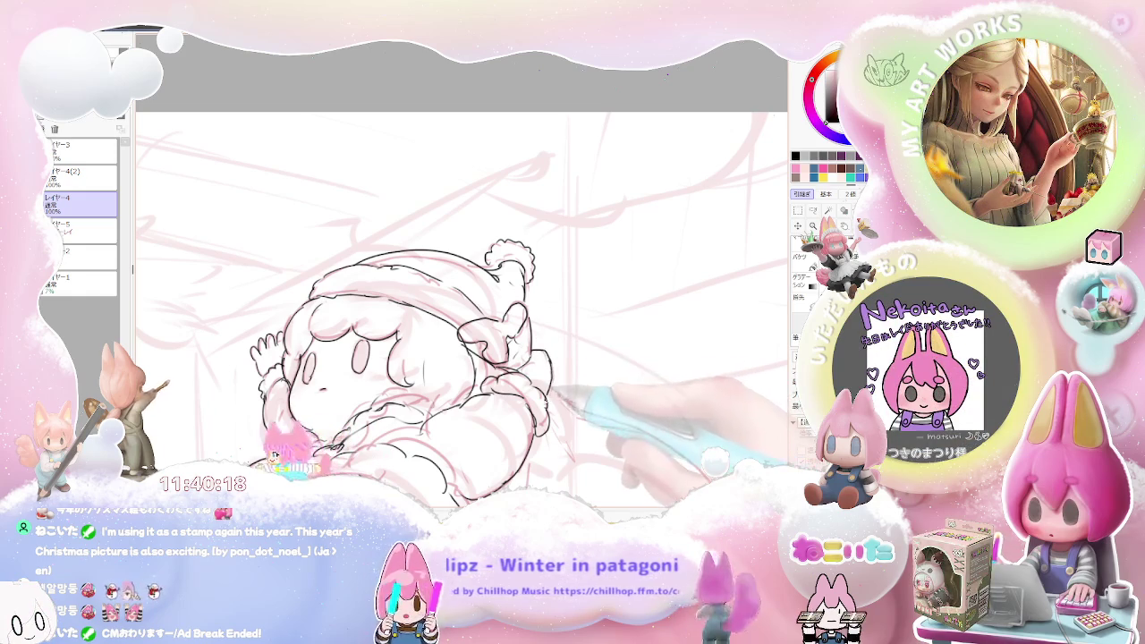
scroll(547, 355, down, 2)
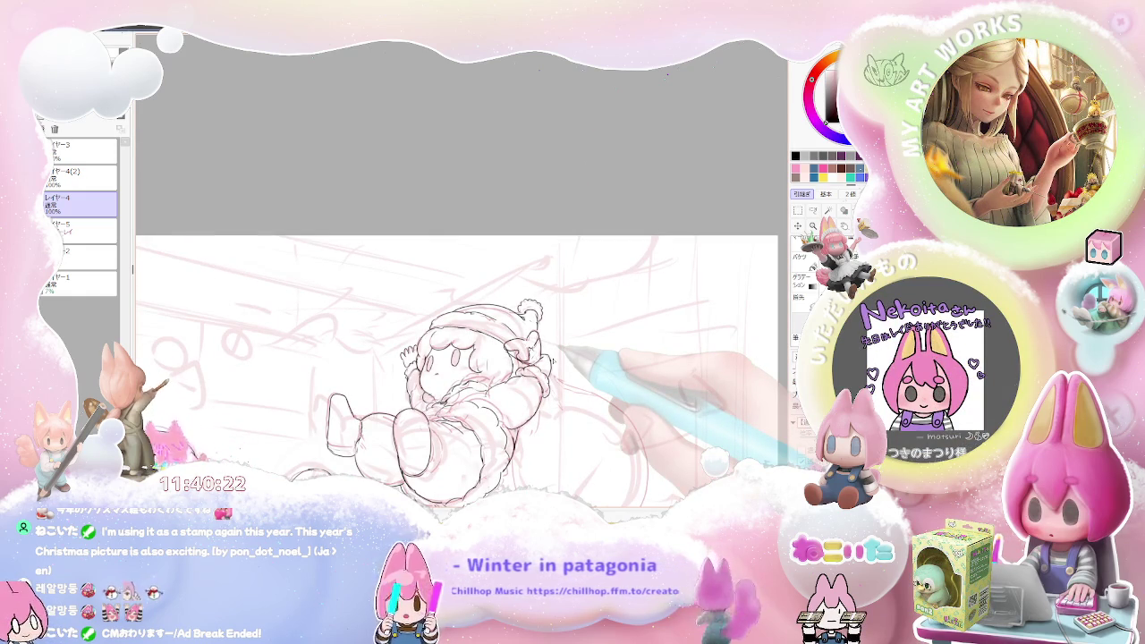
Step: Mirror the view to check proportions, then extend the sack's lower-left outline downward
key(Insert)
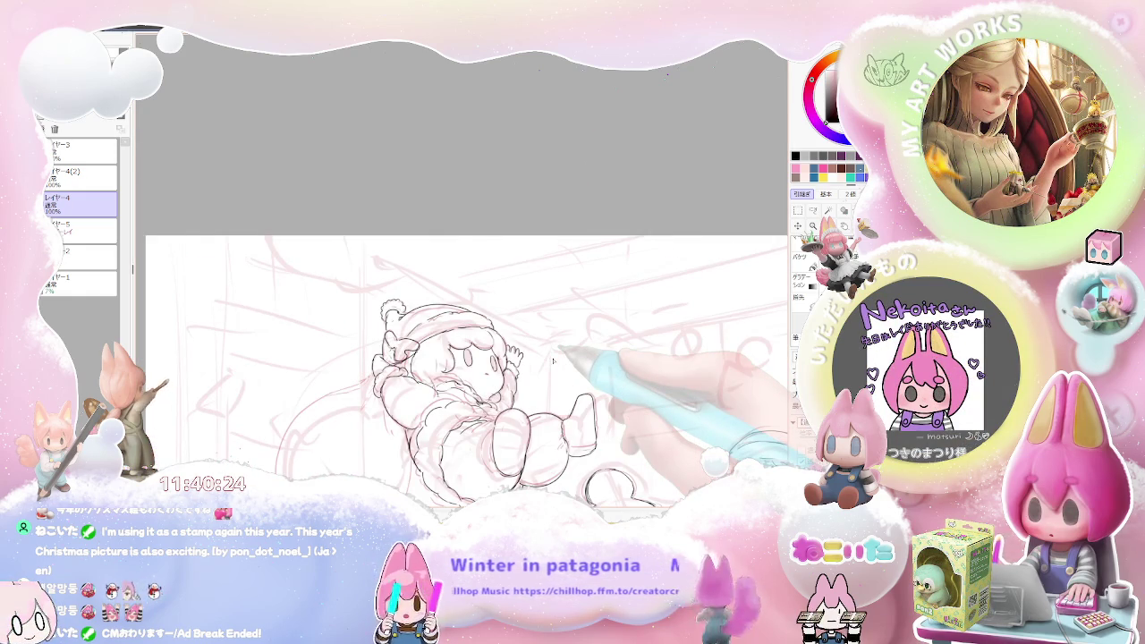
scroll(535, 402, up, 2)
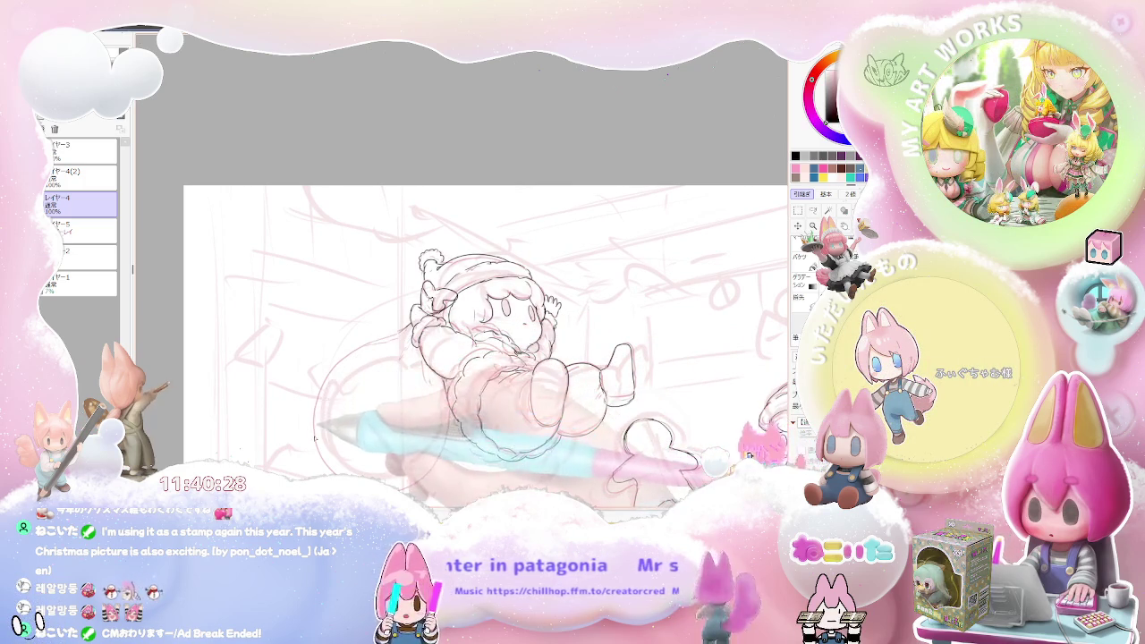
scroll(501, 349, down, 1)
scroll(502, 349, up, 2)
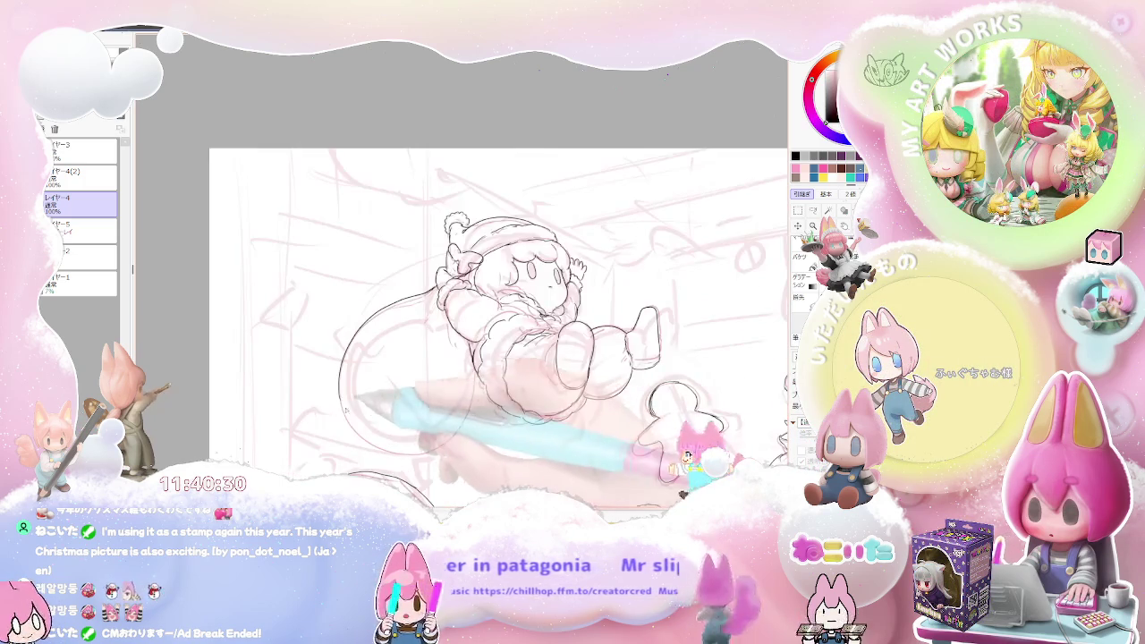
drag(343, 390, 416, 455)
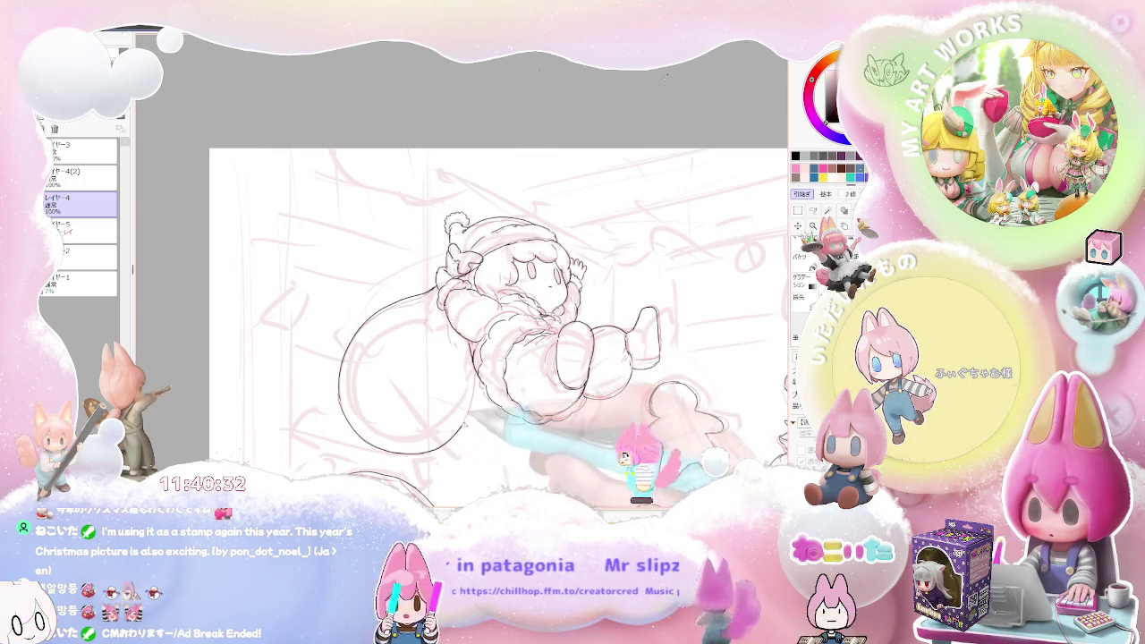
Step: Pan down to bring the teddy bear and snowman into view, then zoom out
scroll(501, 349, down, 1)
scroll(501, 349, down, 1)
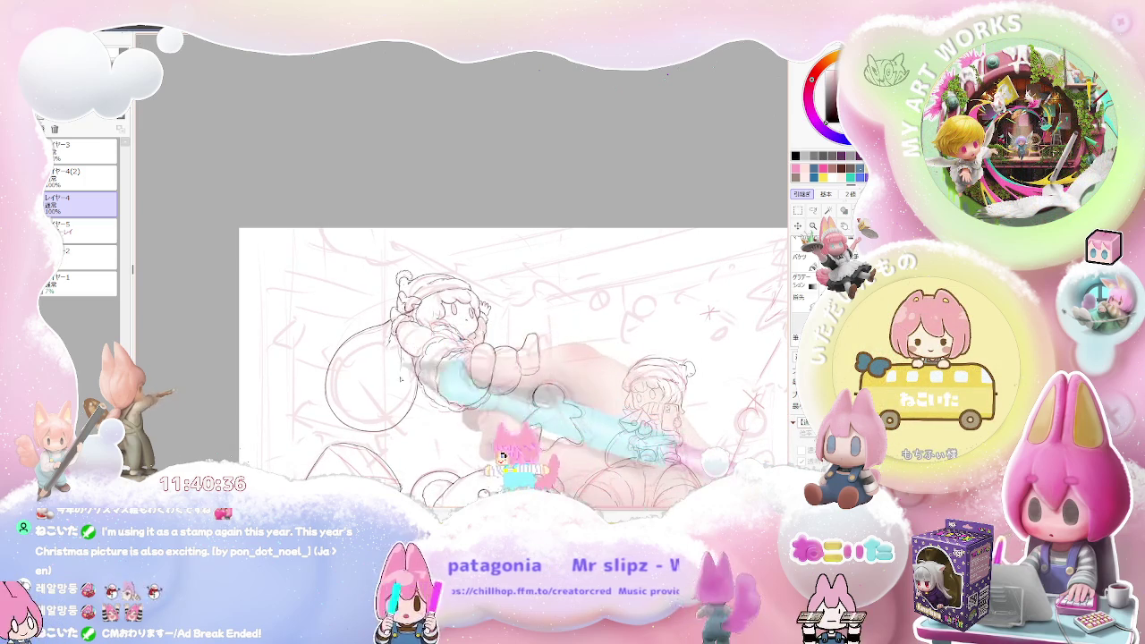
scroll(421, 378, down, 1)
mouse_move(623, 439)
mouse_down()
mouse_move(603, 407)
mouse_move(483, 332)
mouse_up()
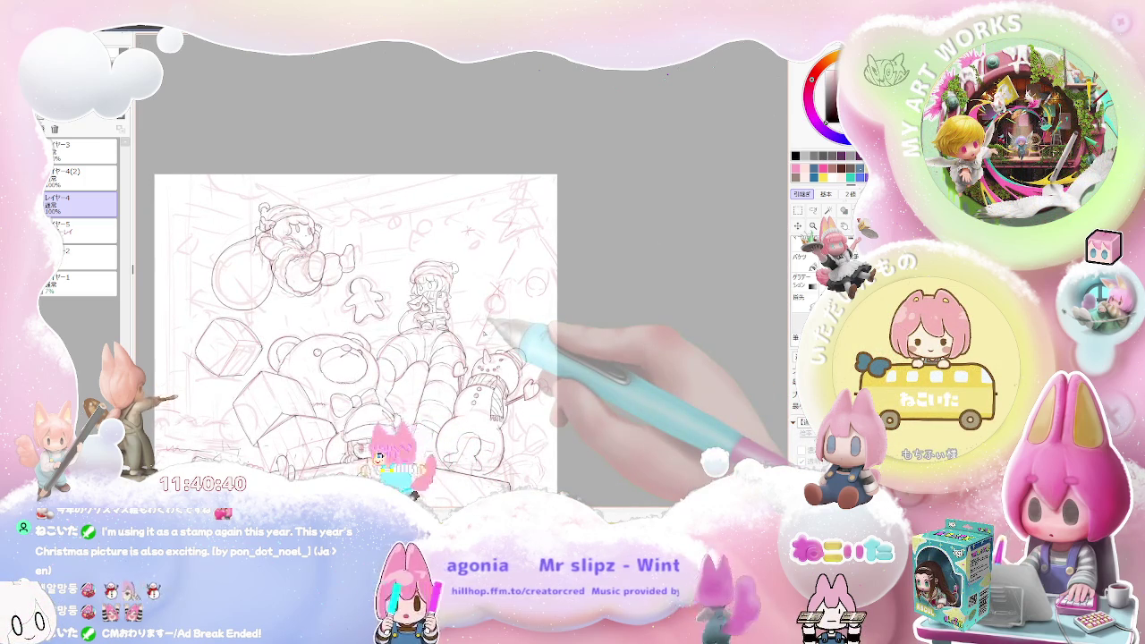
key(minus)
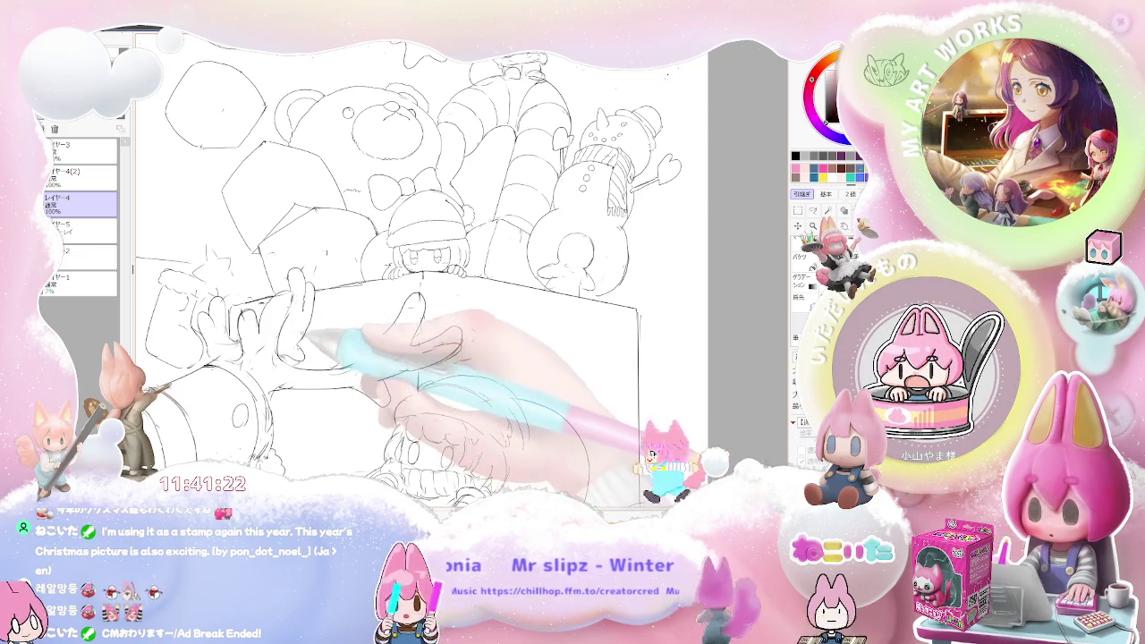
Step: Zoom repeatedly between the full page and the curly-haired girl below the gift box
scroll(421, 269, down, 1)
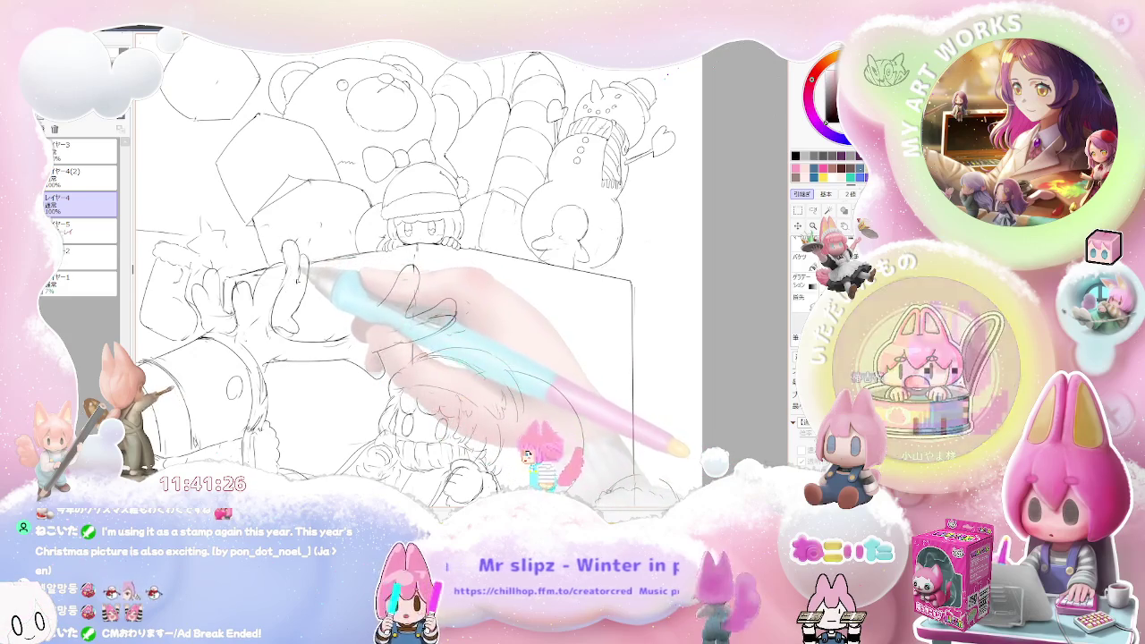
key(minus)
key(plus)
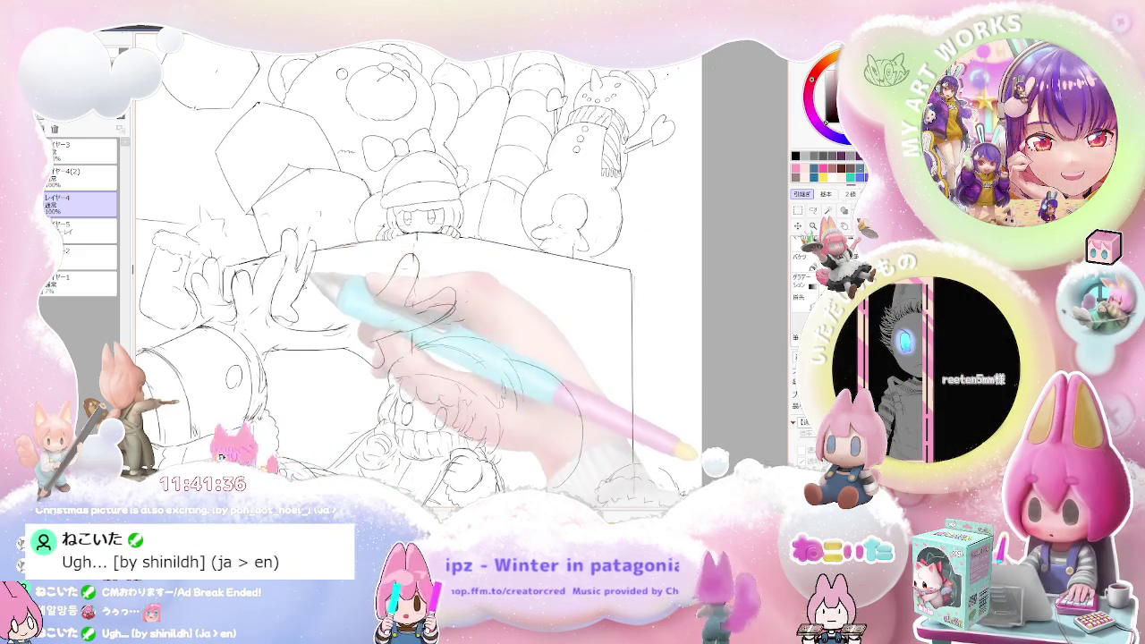
key(ctrl+minus)
key(ctrl+minus)
key(ctrl+minus)
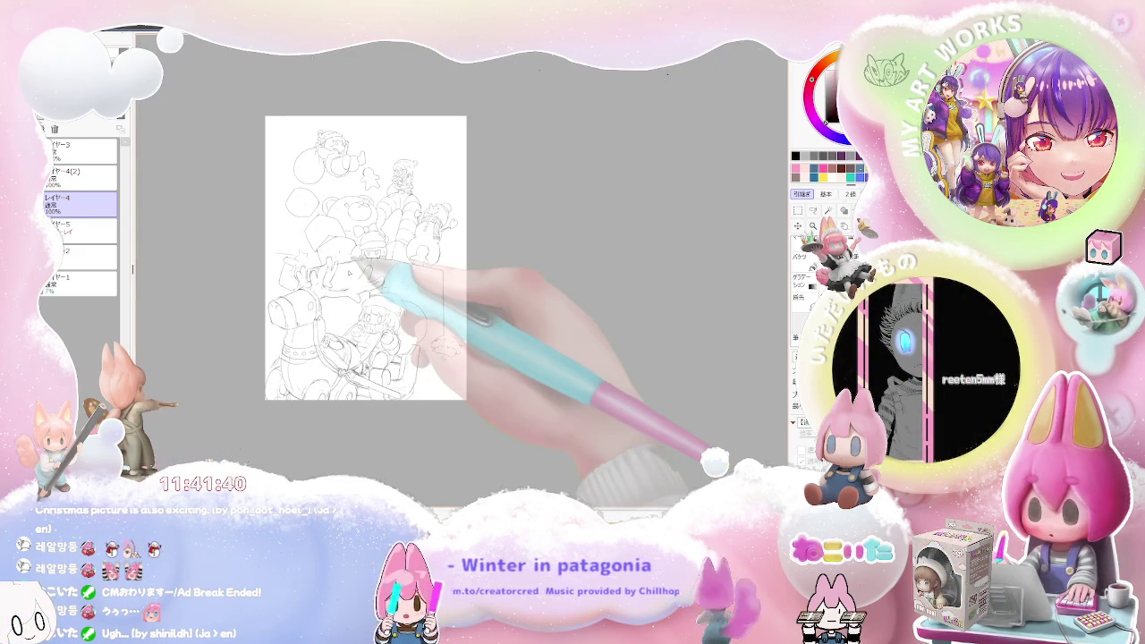
key(ctrl+plus)
key(ctrl+plus)
key(ctrl+plus)
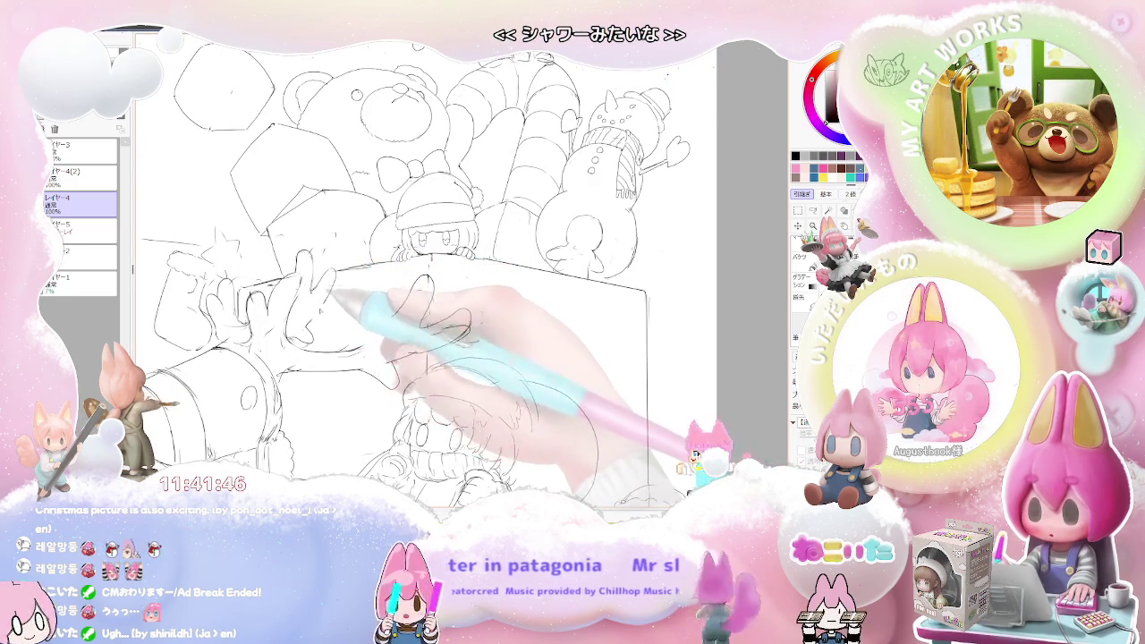
key(ctrl+minus)
key(ctrl+minus)
key(ctrl+minus)
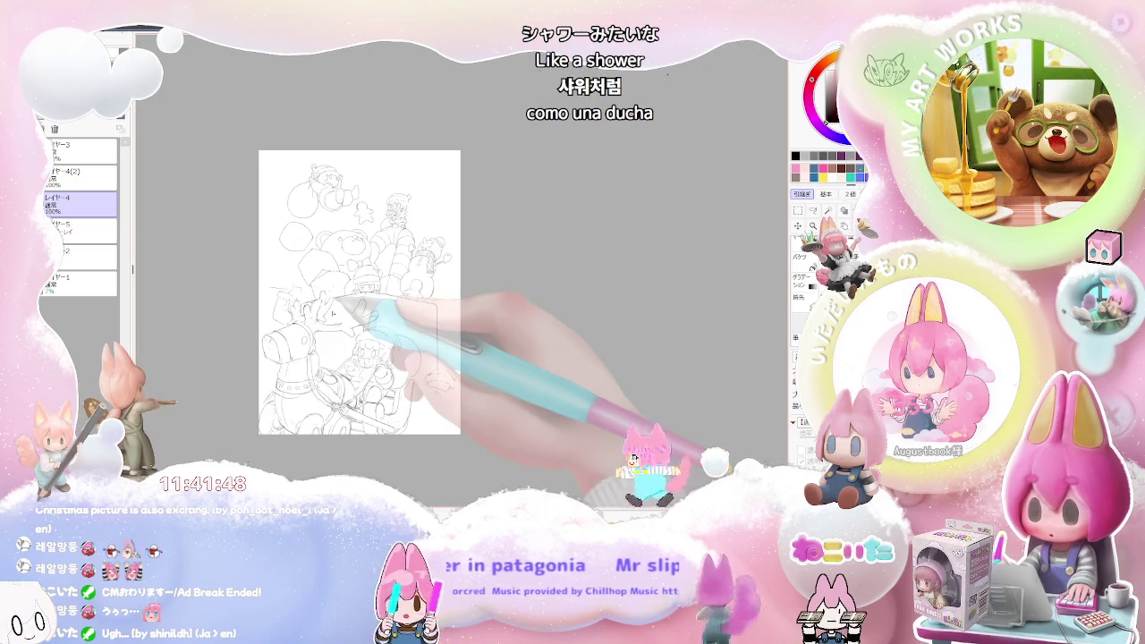
key(ctrl+plus)
key(ctrl+plus)
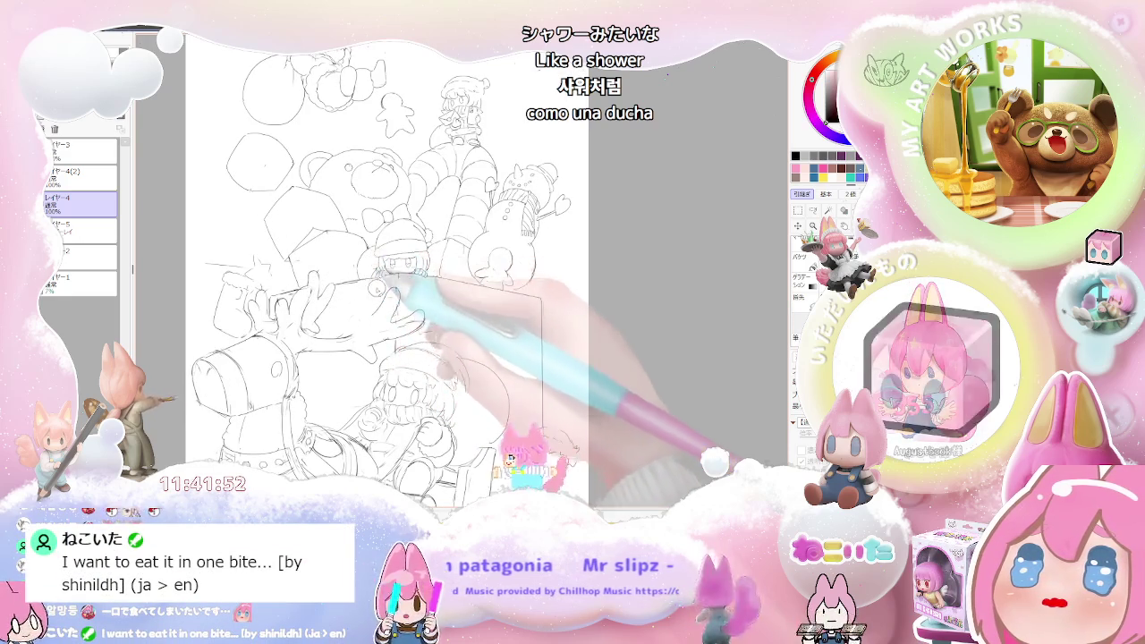
key(ctrl+minus)
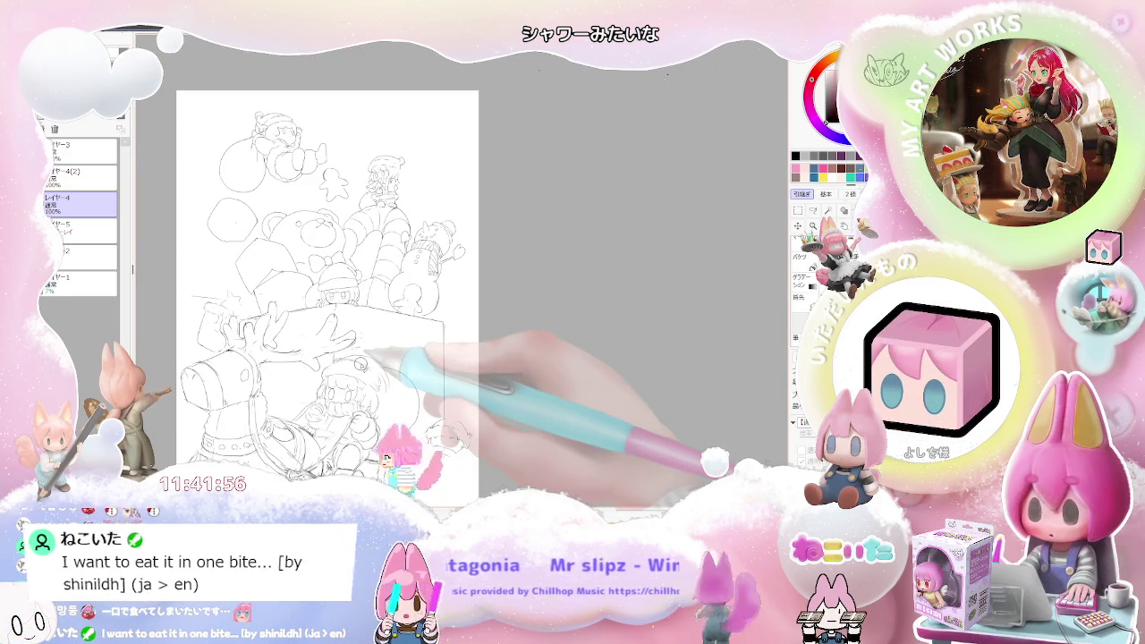
key(ctrl+plus)
key(ctrl+plus)
key(ctrl+plus)
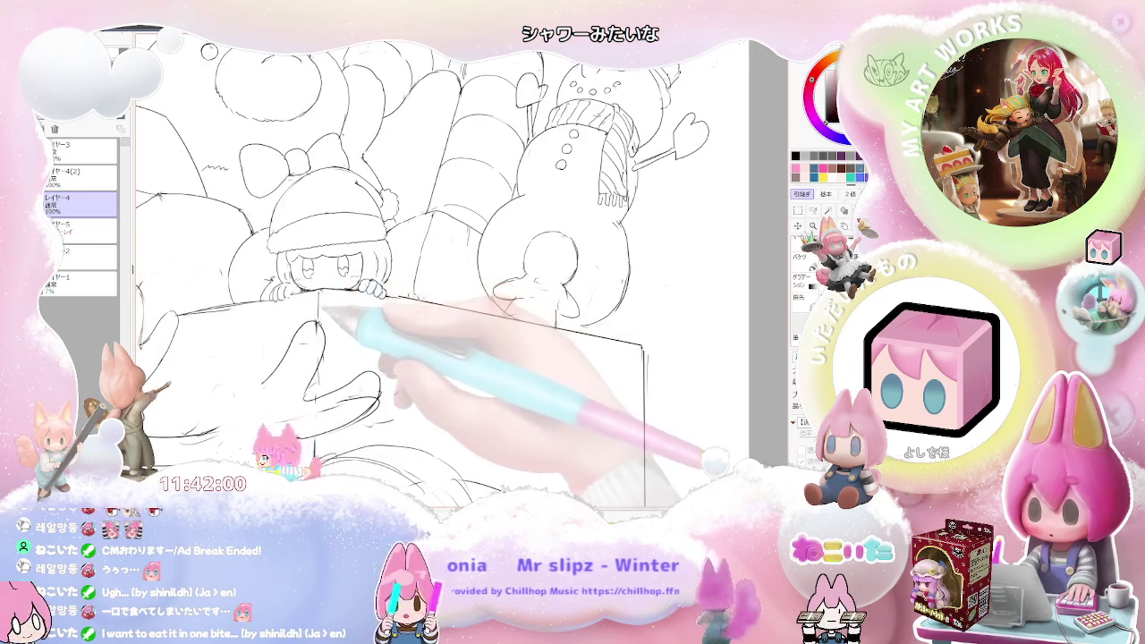
key(ctrl+minus)
key(ctrl+minus)
key(ctrl+plus)
key(ctrl+plus)
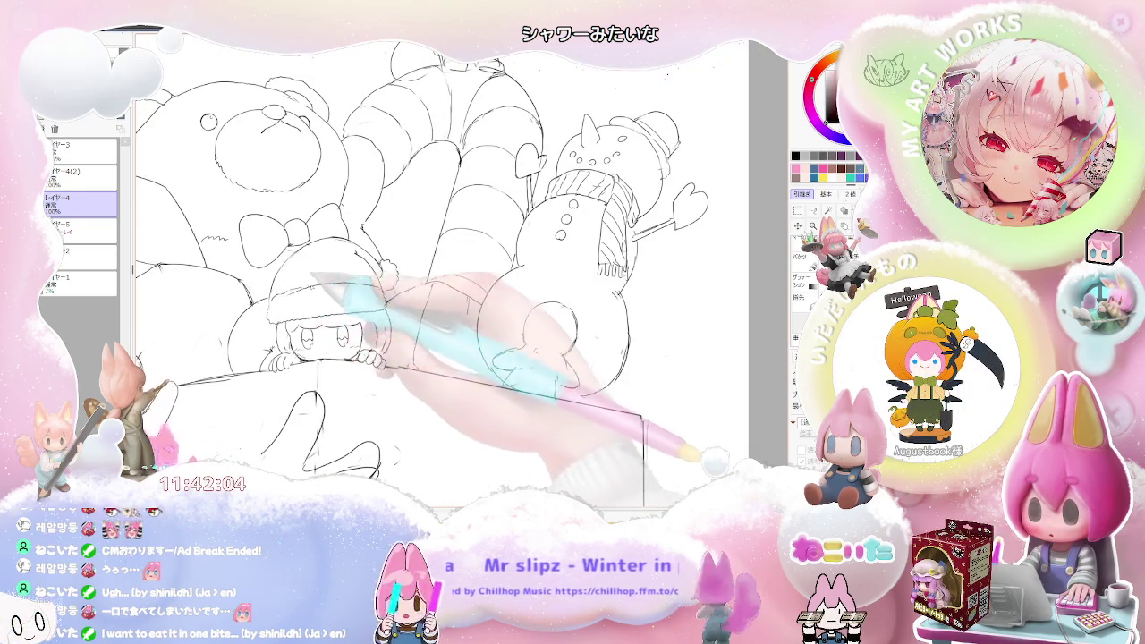
key(ctrl+minus)
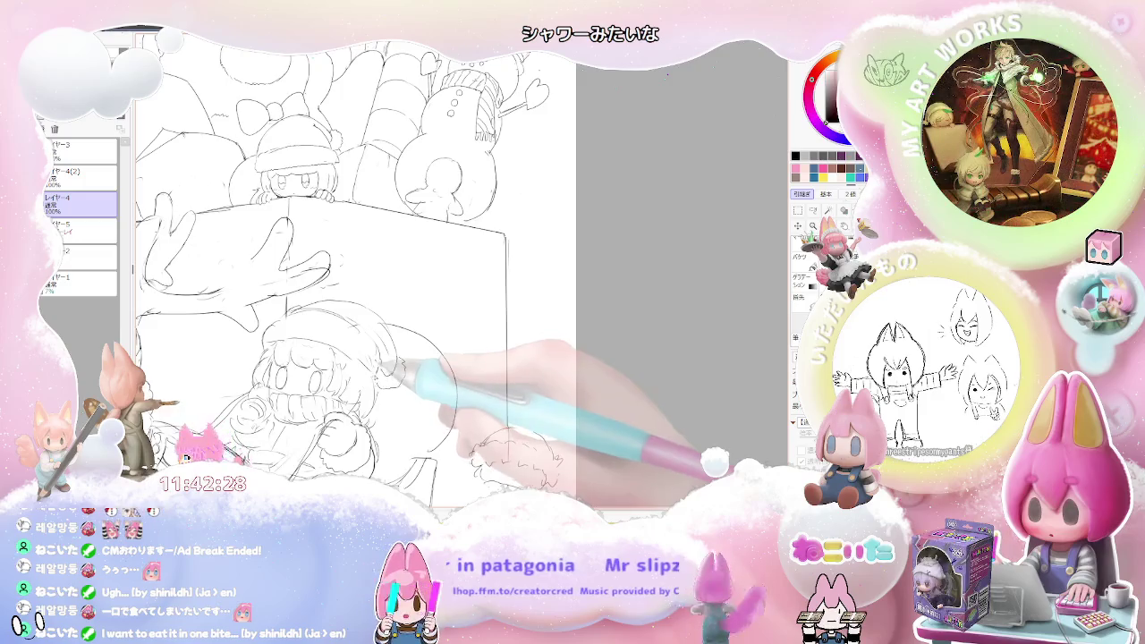
key(ctrl+minus)
key(ctrl+minus)
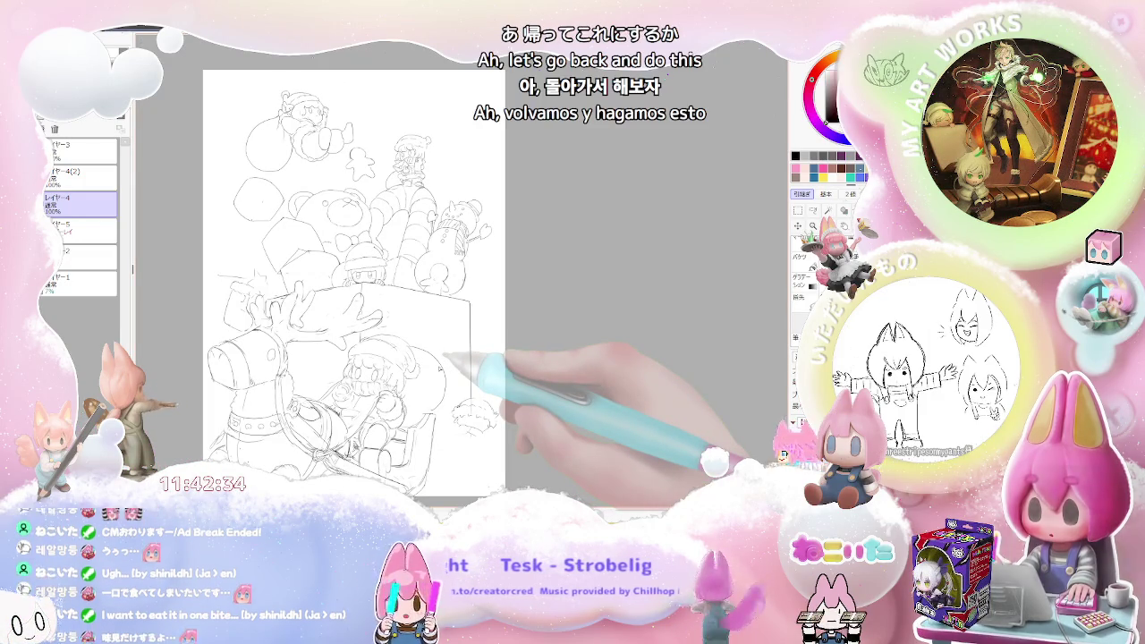
key(ctrl+plus)
key(ctrl+plus)
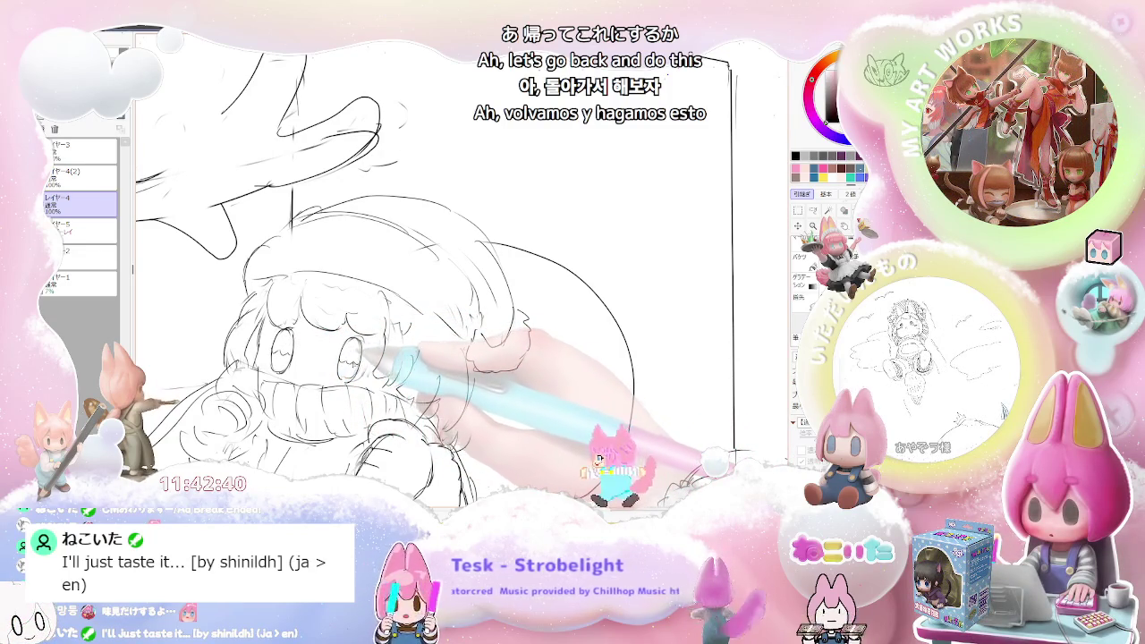
Step: Draw a round outline around the lower girl's right eye, then zoom out to the full page
drag(348, 338, 360, 356)
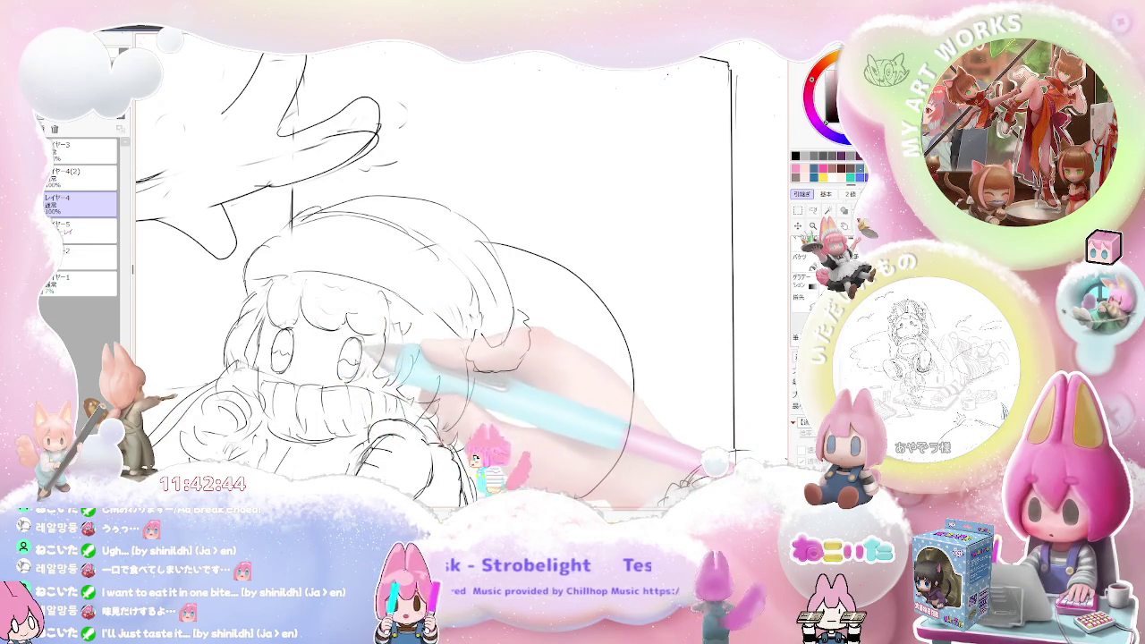
key(ctrl+minus)
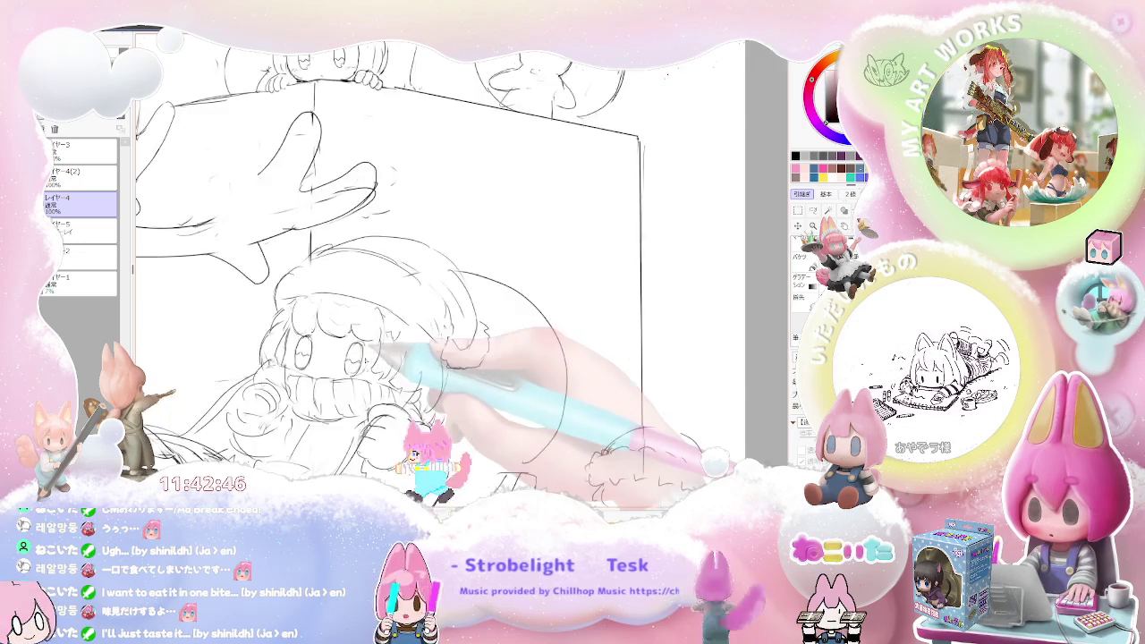
key(ctrl+minus)
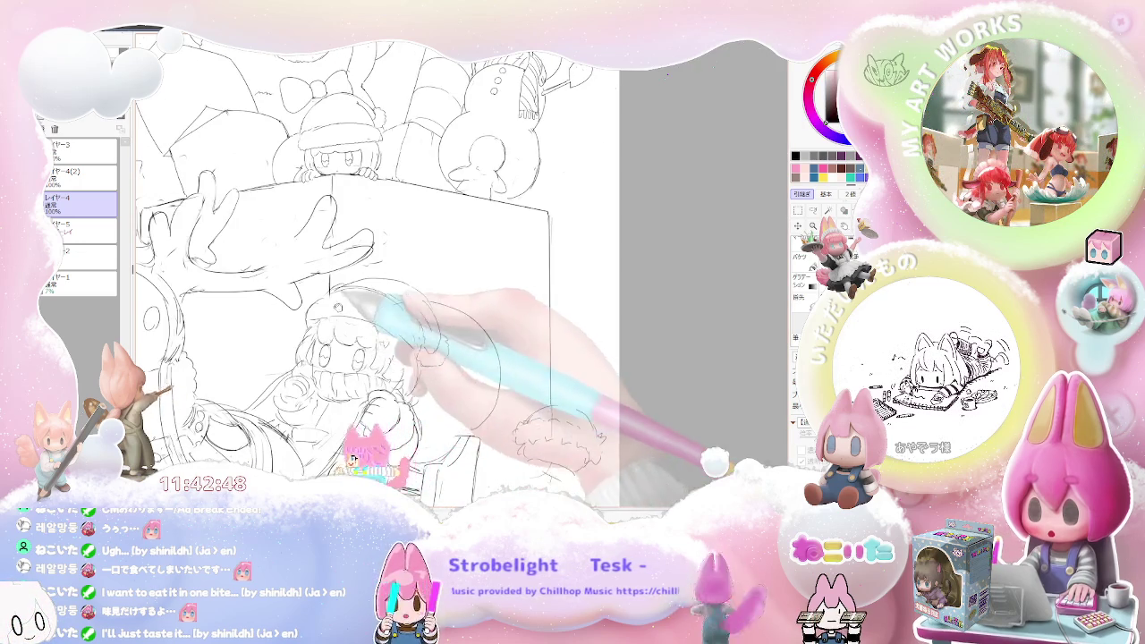
scroll(376, 269, up, 2)
key(ctrl+plus)
key(ctrl+minus)
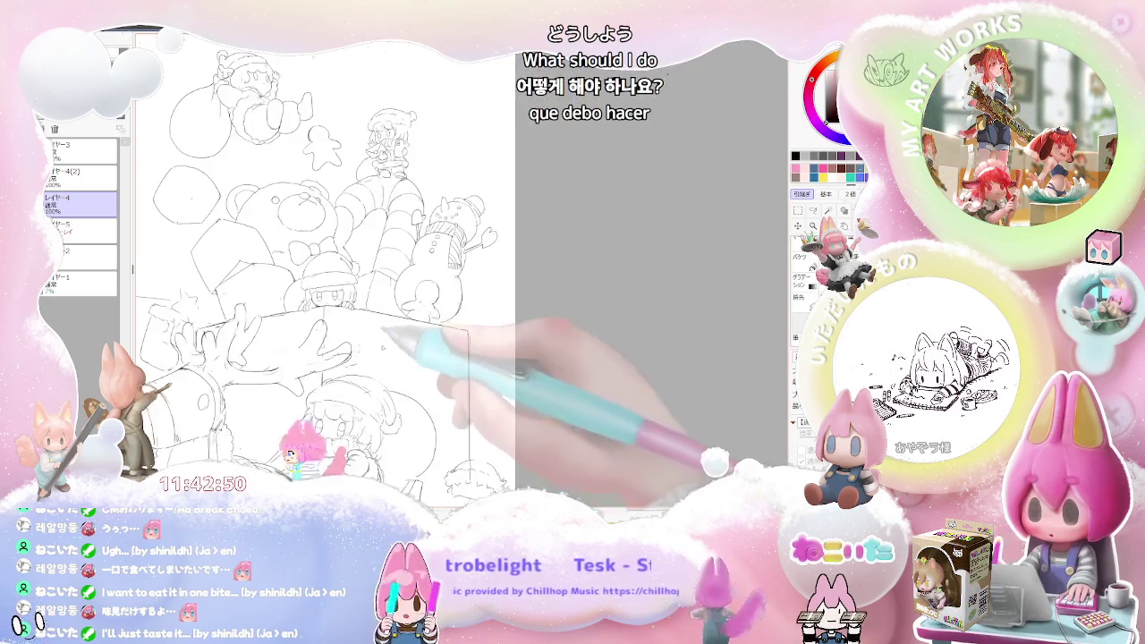
key(ctrl+minus)
key(ctrl+plus)
key(ctrl+plus)
key(ctrl+plus)
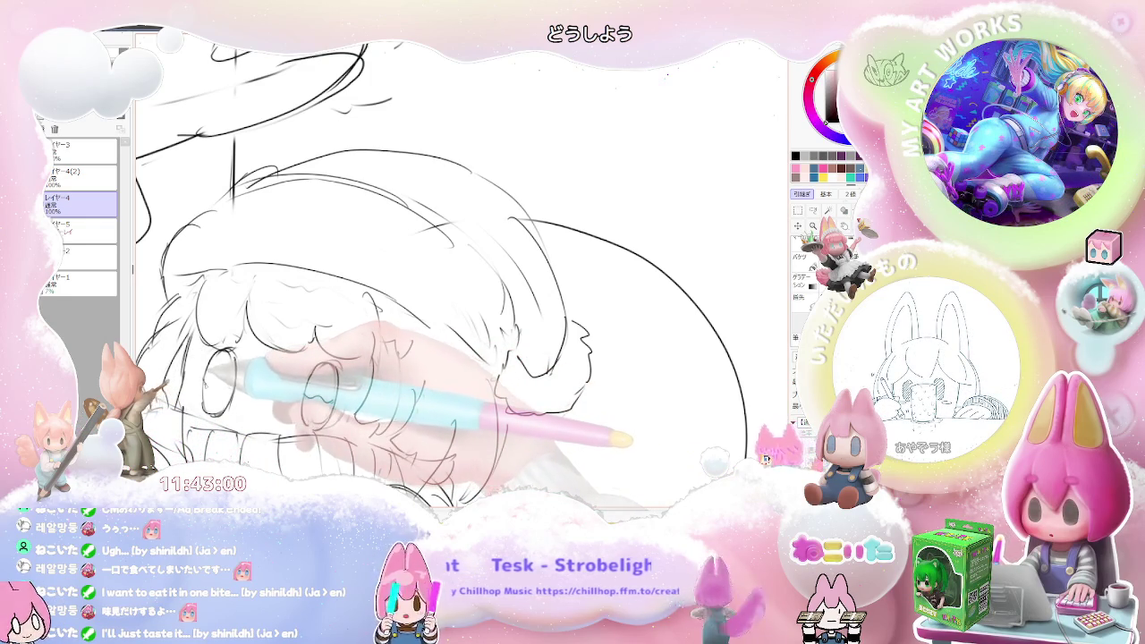
key(ctrl+minus)
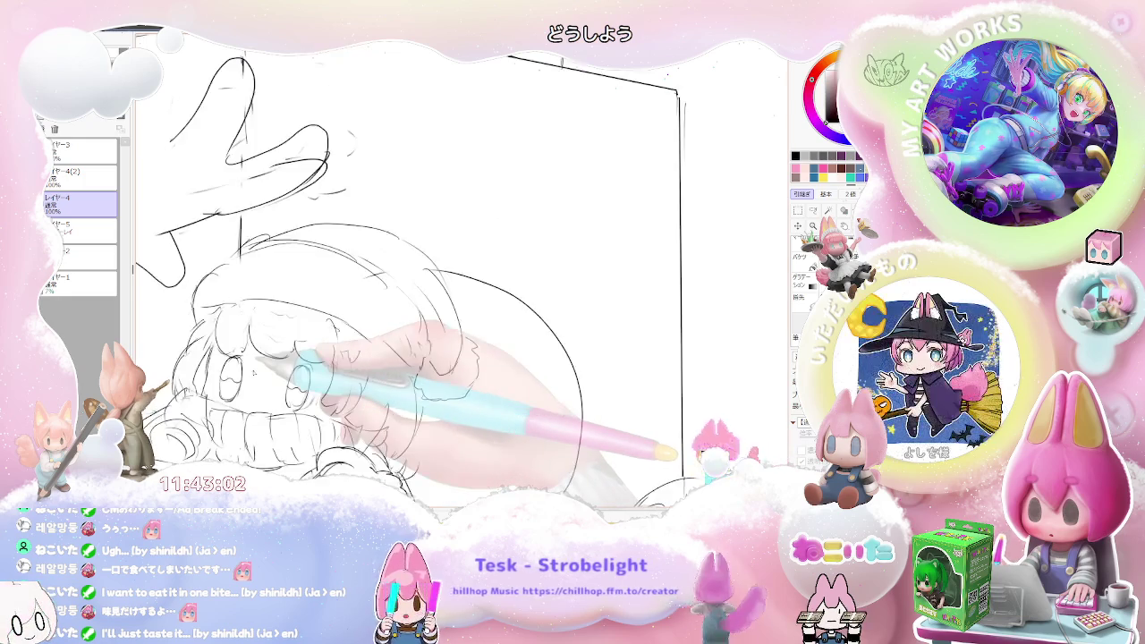
key(ctrl+minus)
key(ctrl+minus)
key(ctrl+minus)
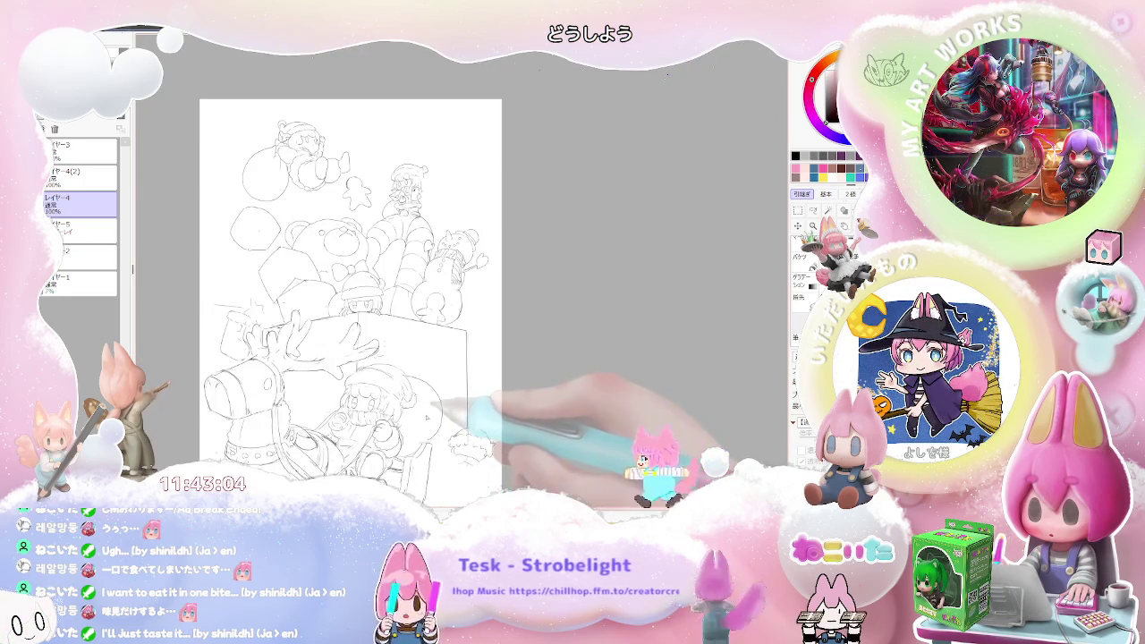
Step: Zoom out to the whole page and show the pink rough sketch under the line art
key(ctrl+plus)
key(ctrl+plus)
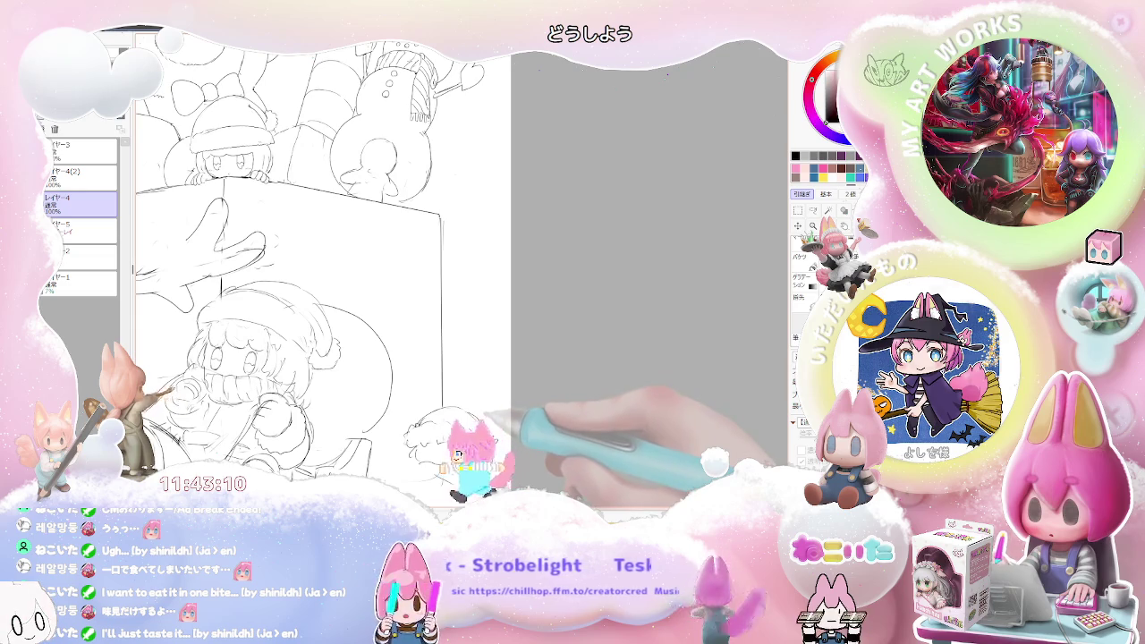
key(ctrl+minus)
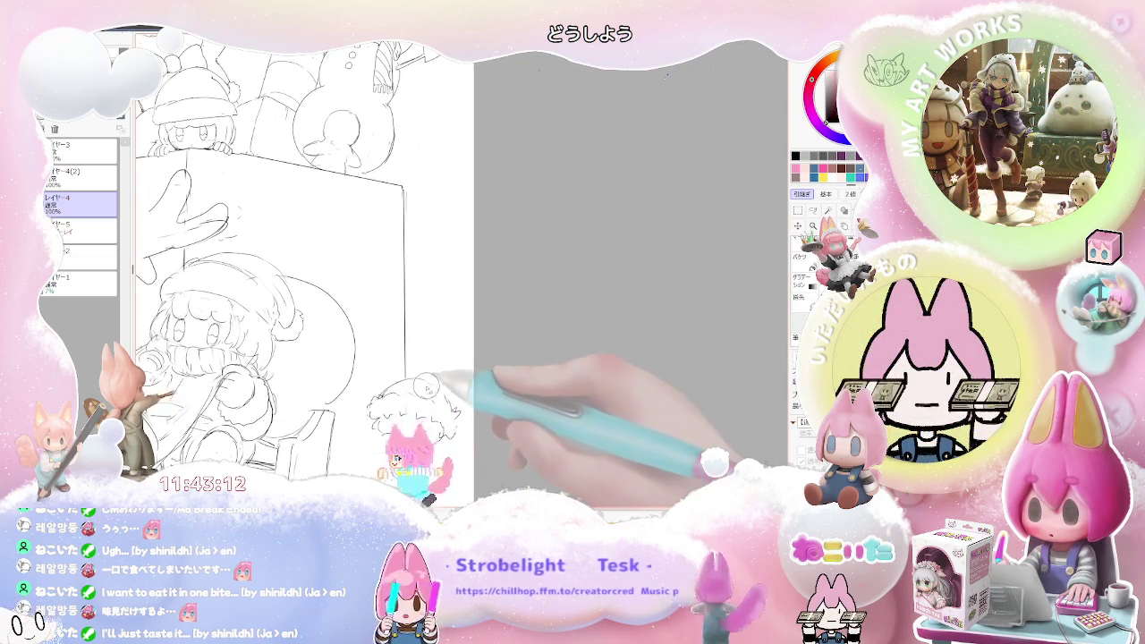
key(ctrl+minus)
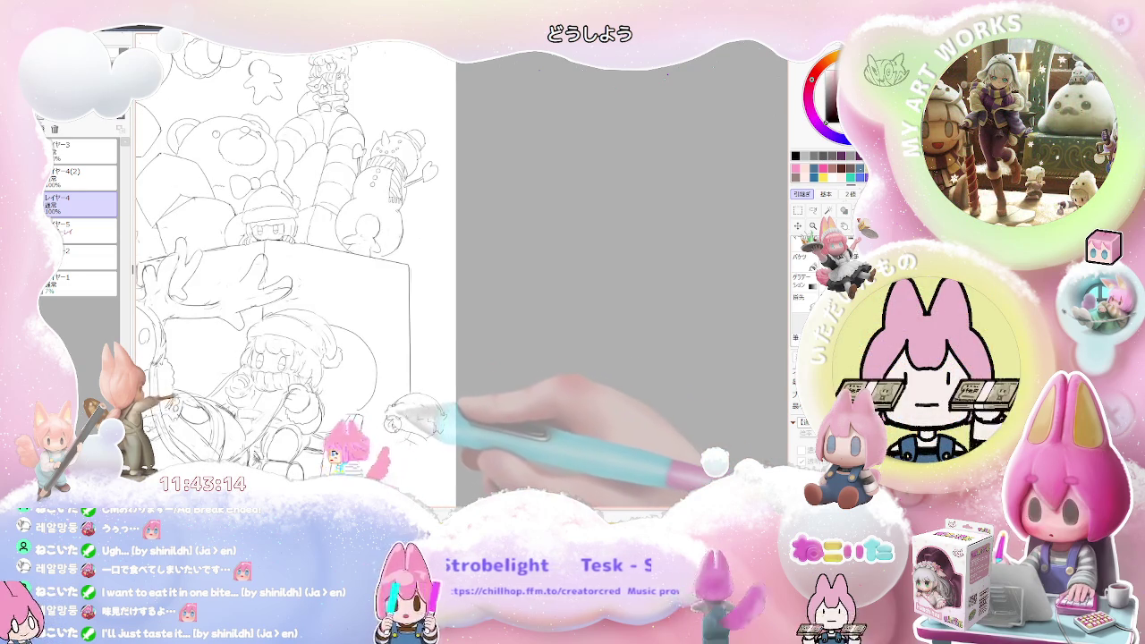
key(ctrl+minus)
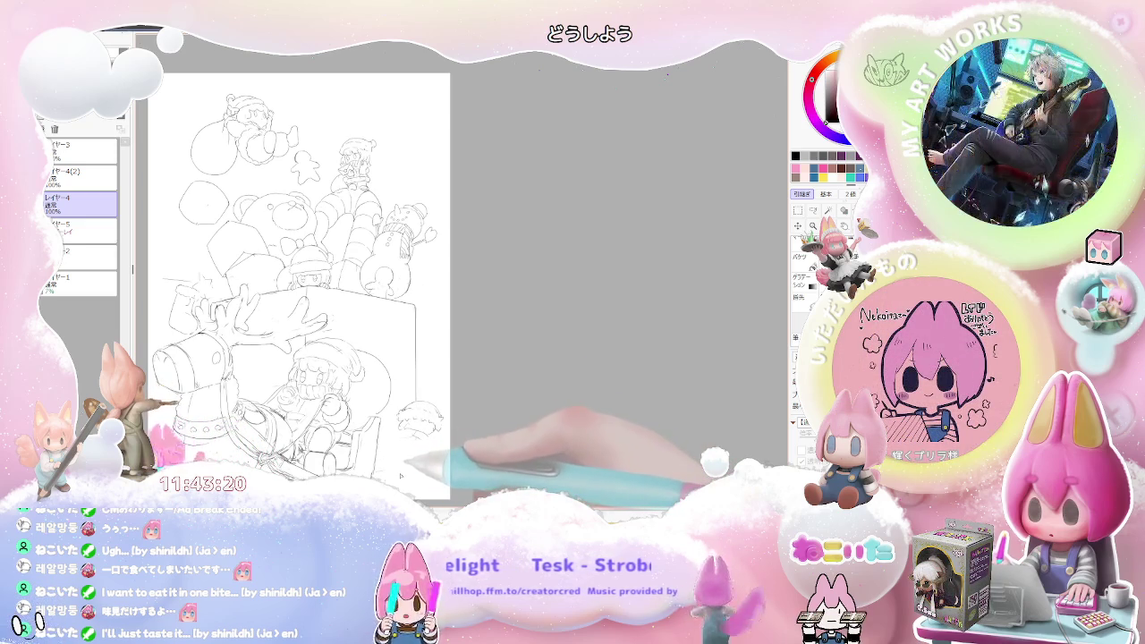
key(ctrl+z)
scroll(304, 277, down, 1)
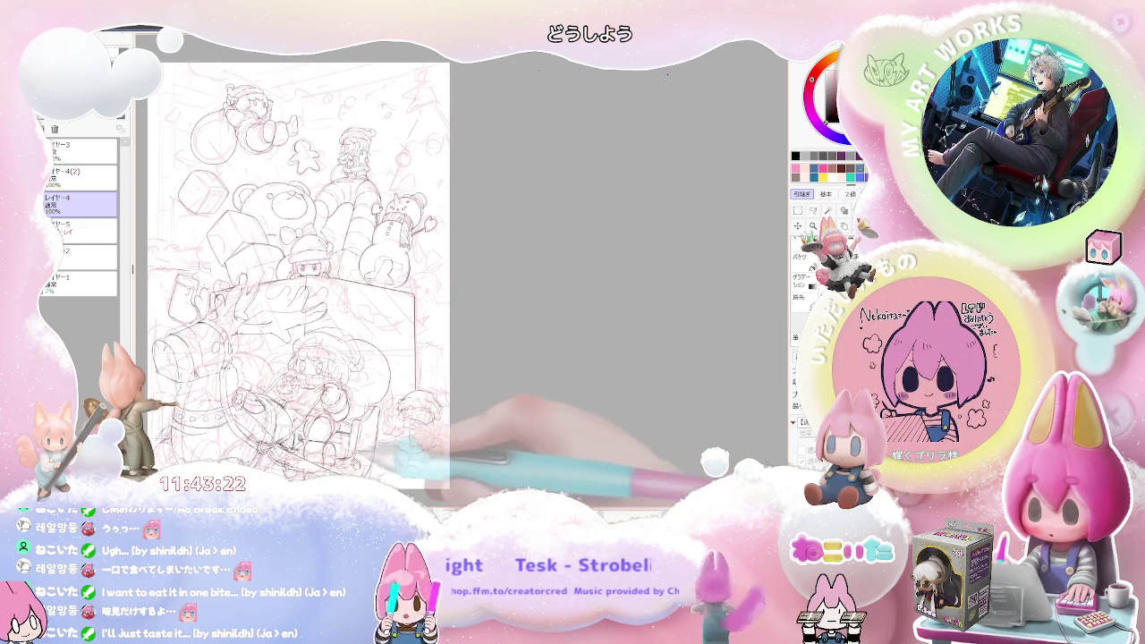
scroll(392, 461, up, 2)
Step: Hide the rough sketch, re-show it for comparison, then leave it hidden at full-page view
key(ctrl+y)
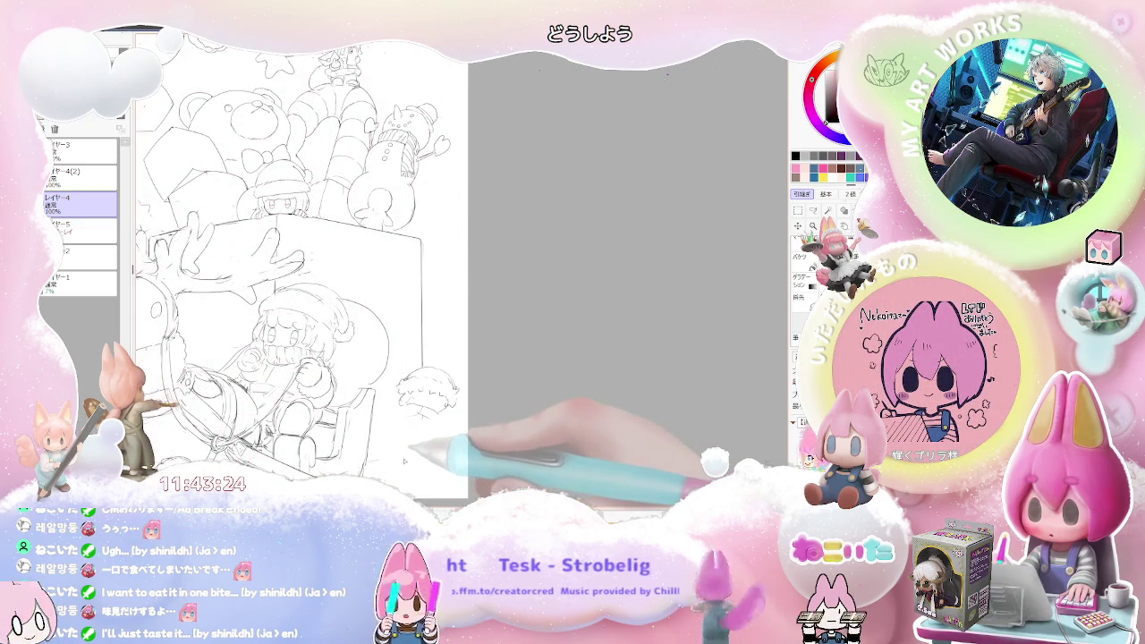
scroll(404, 461, down, 1)
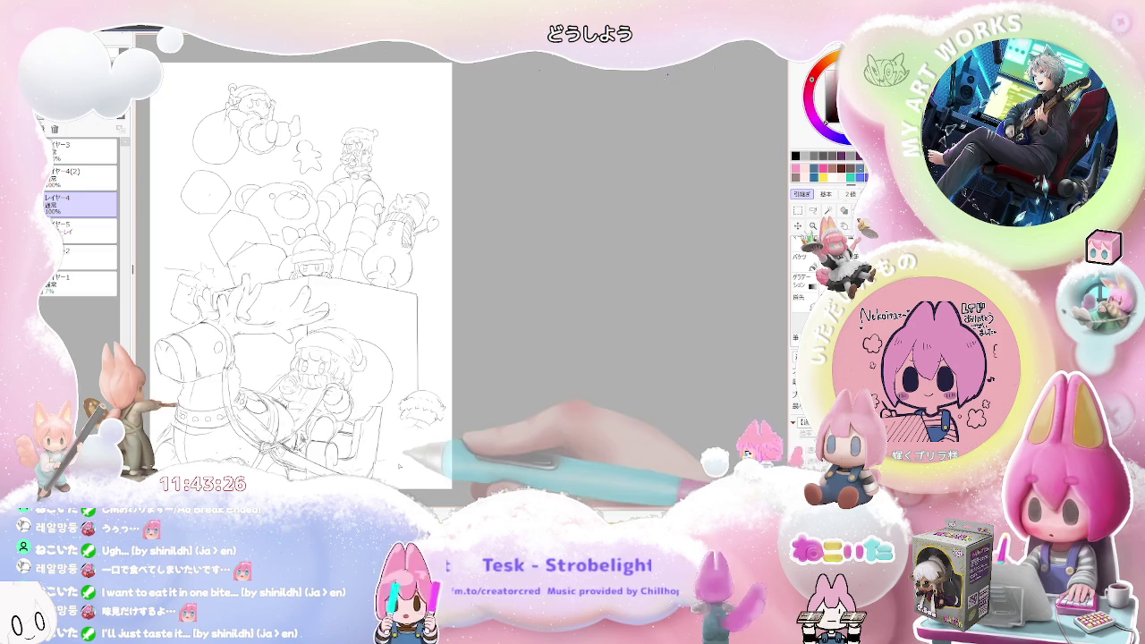
scroll(278, 333, up, 1)
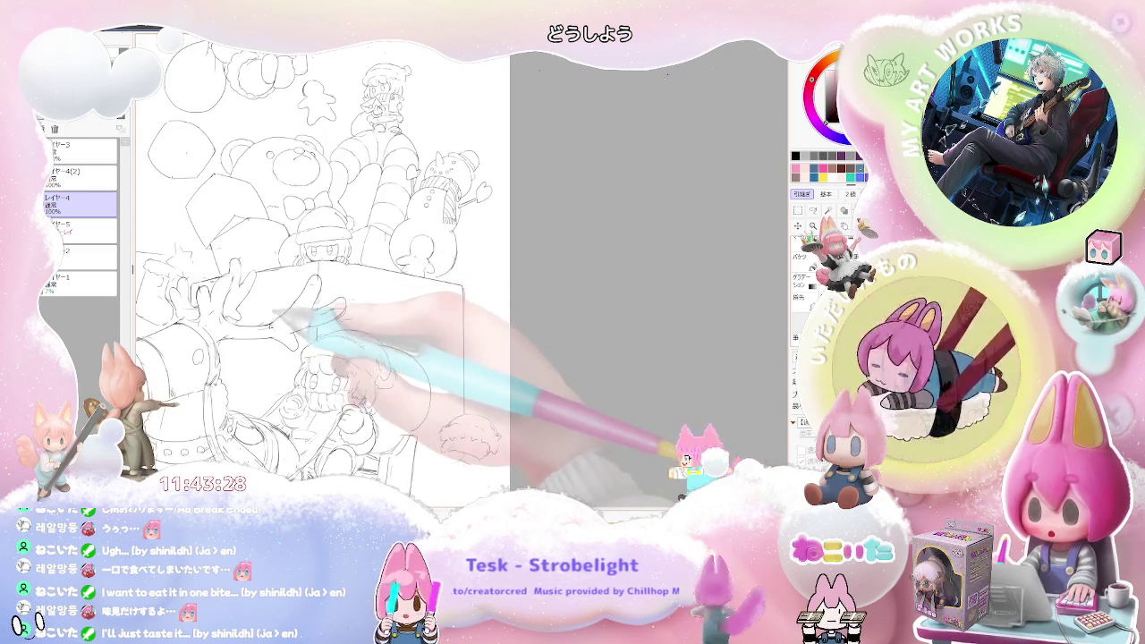
scroll(268, 313, down, 1)
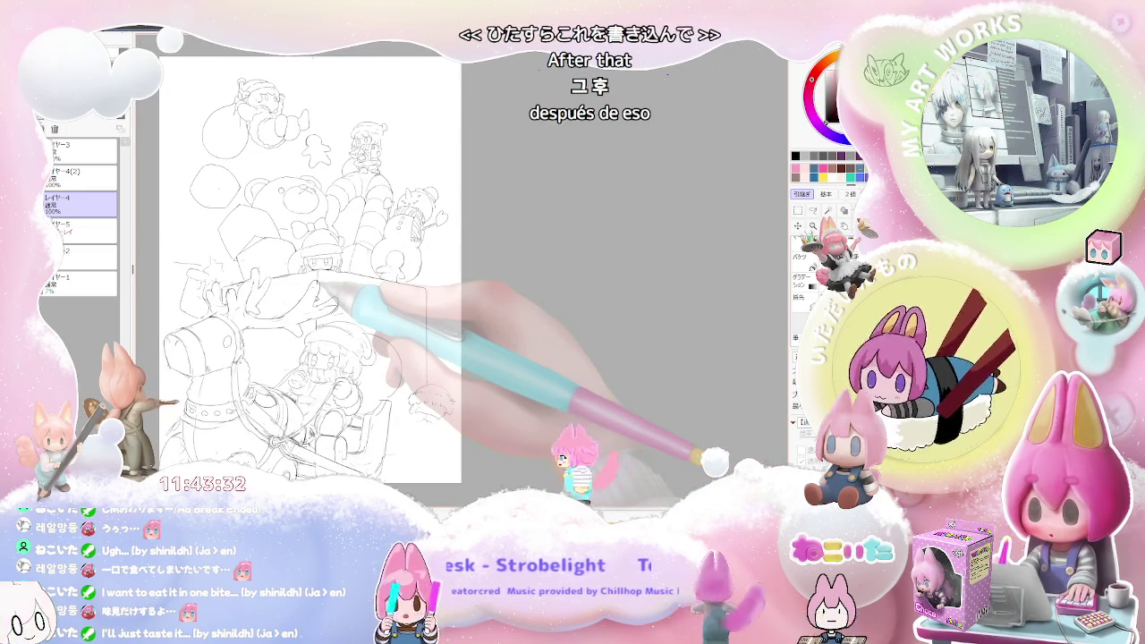
scroll(304, 268, up, 1)
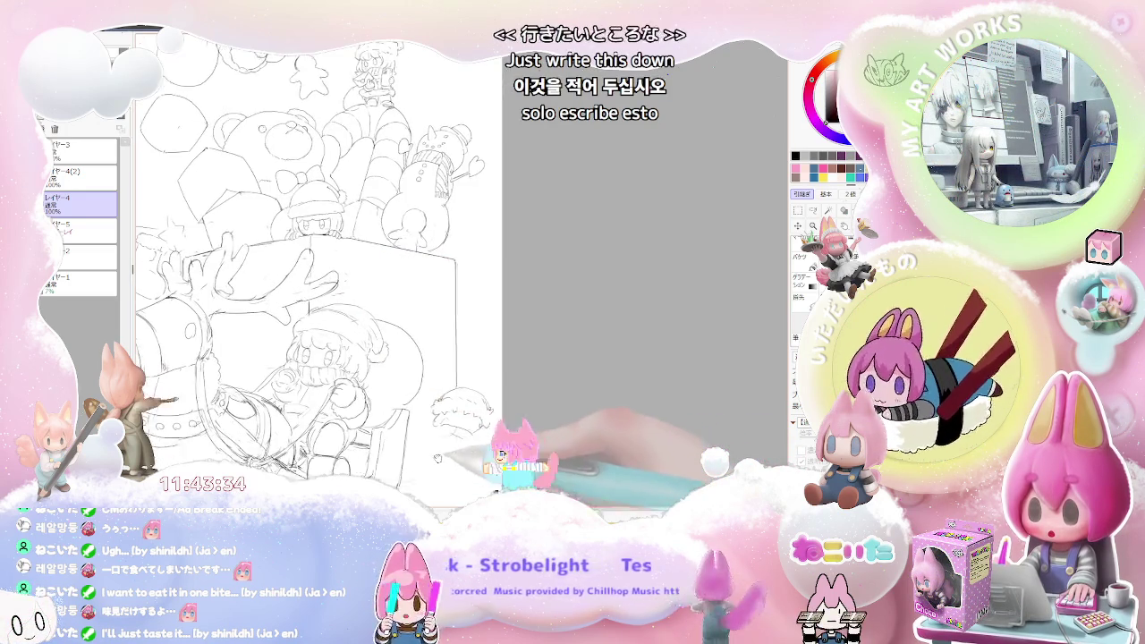
key(ctrl+z)
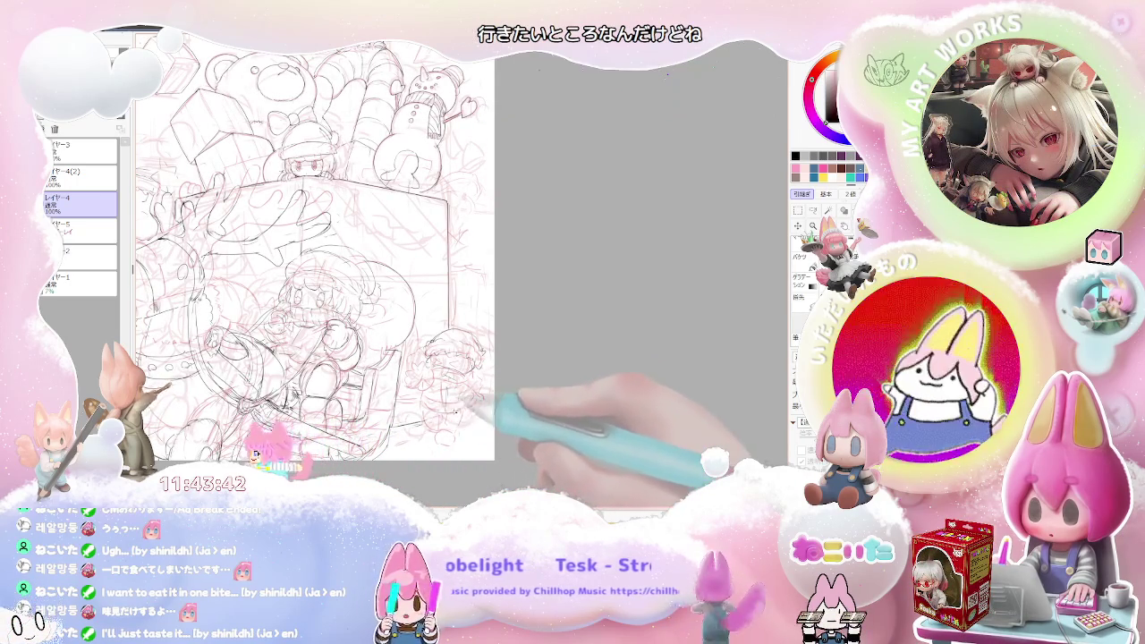
key(ctrl+y)
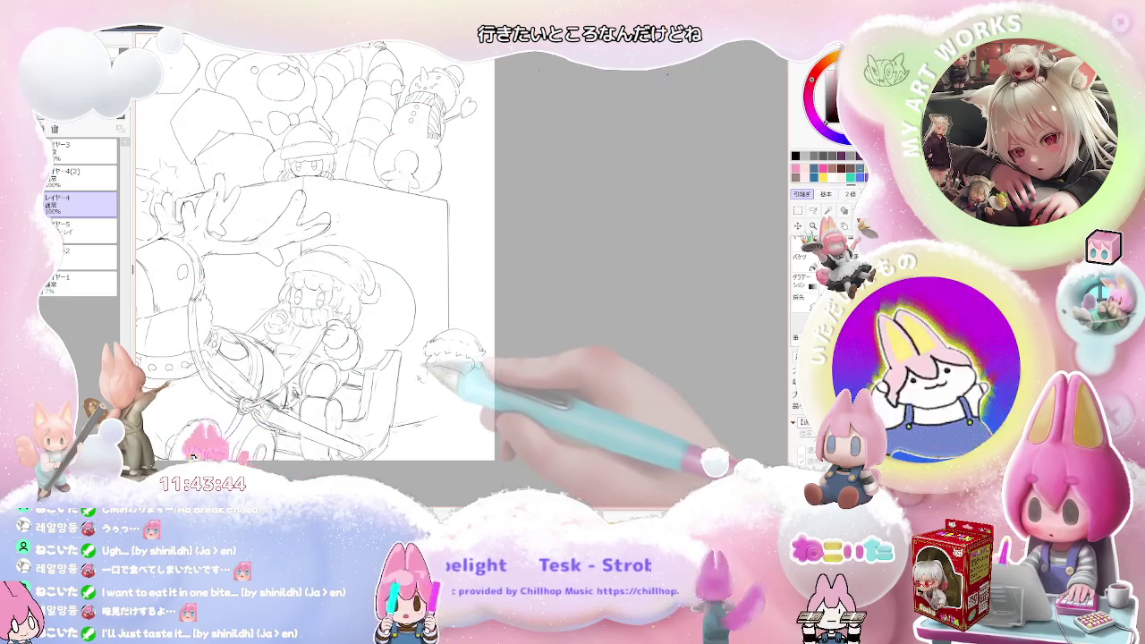
key(minus)
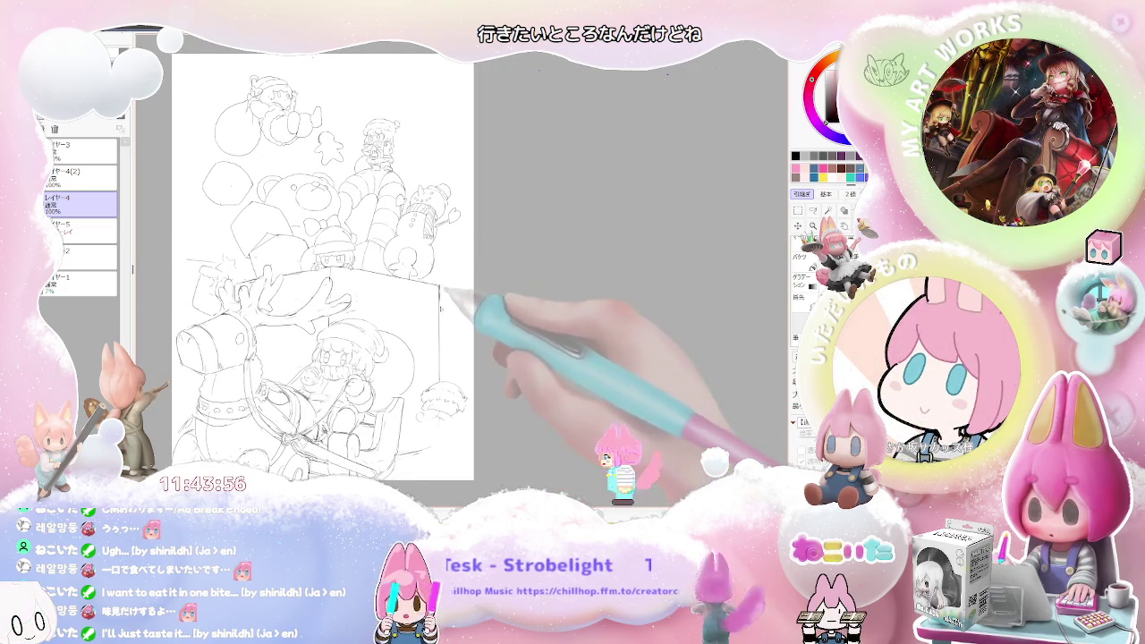
scroll(445, 285, up, 1)
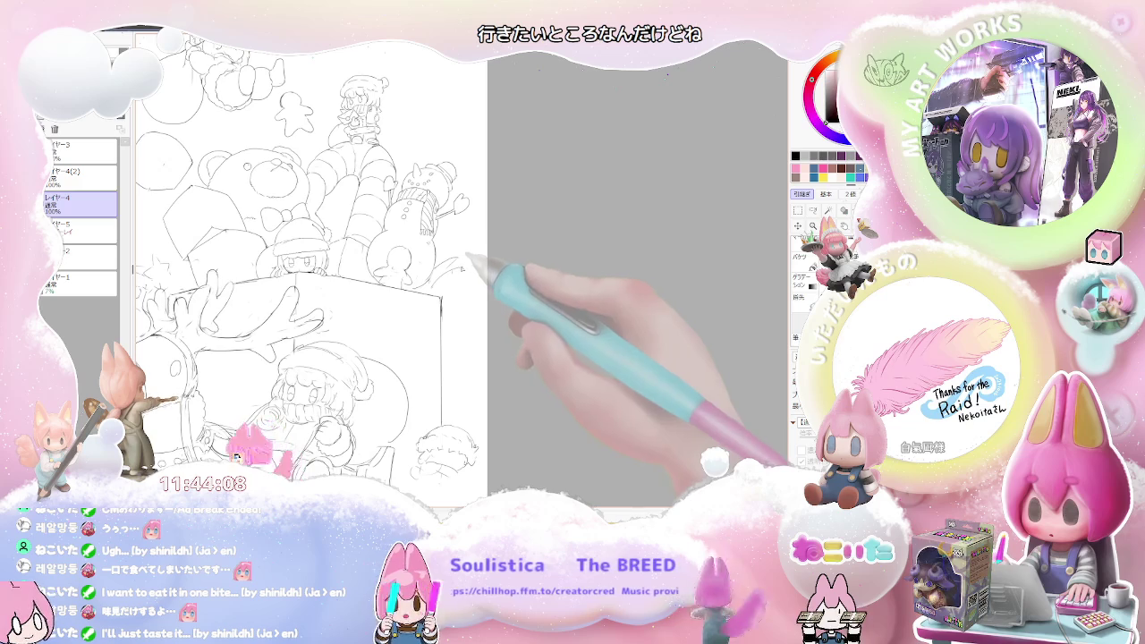
scroll(463, 258, down, 2)
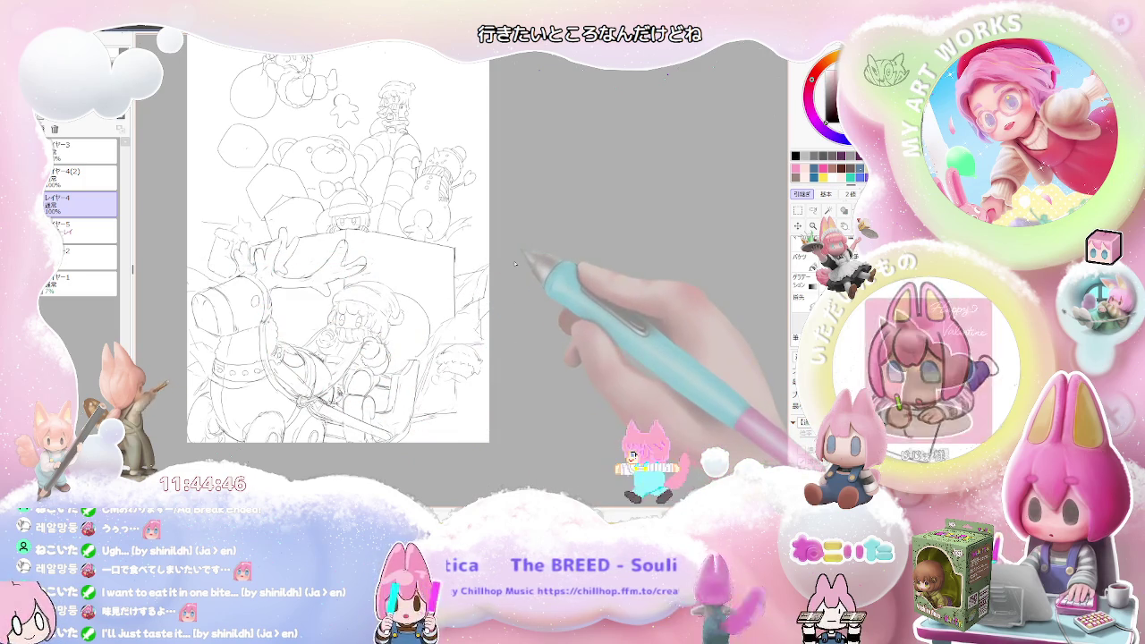
scroll(515, 264, down, 2)
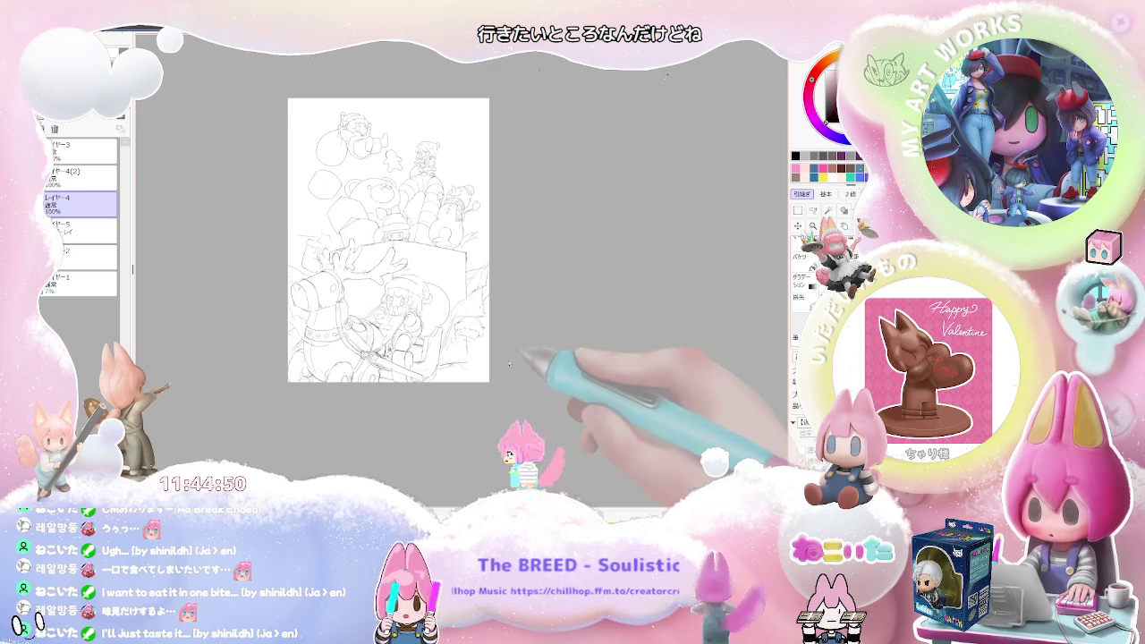
scroll(300, 265, up, 2)
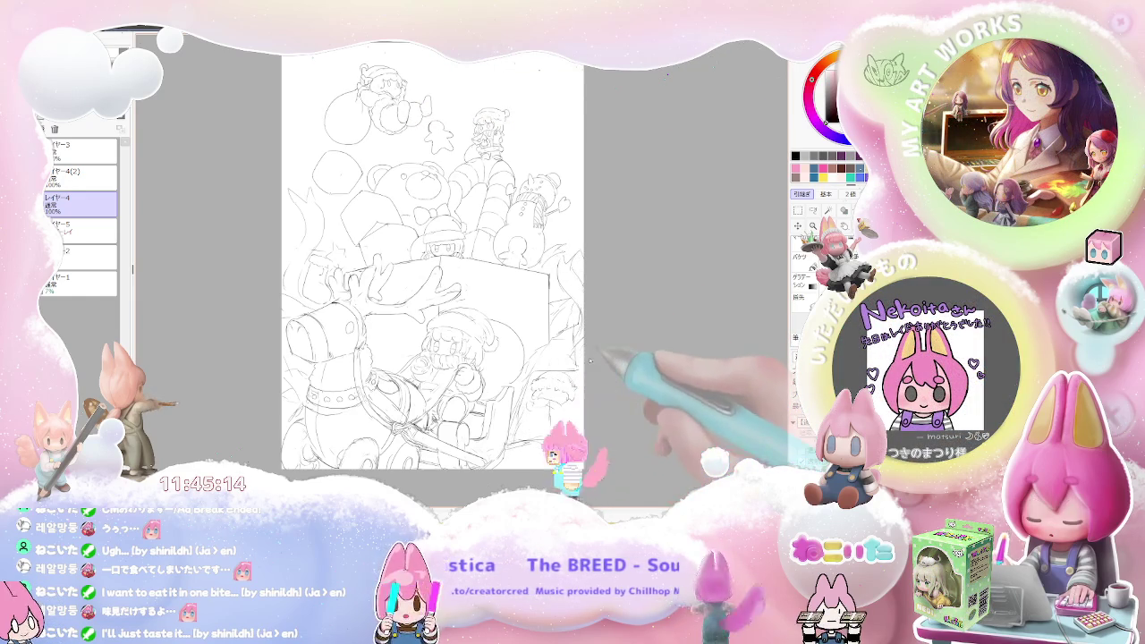
Step: Zoom out, reposition the page, and zoom in close on the Santa girl and gift box
scroll(611, 358, down, 3)
drag(611, 358, 548, 429)
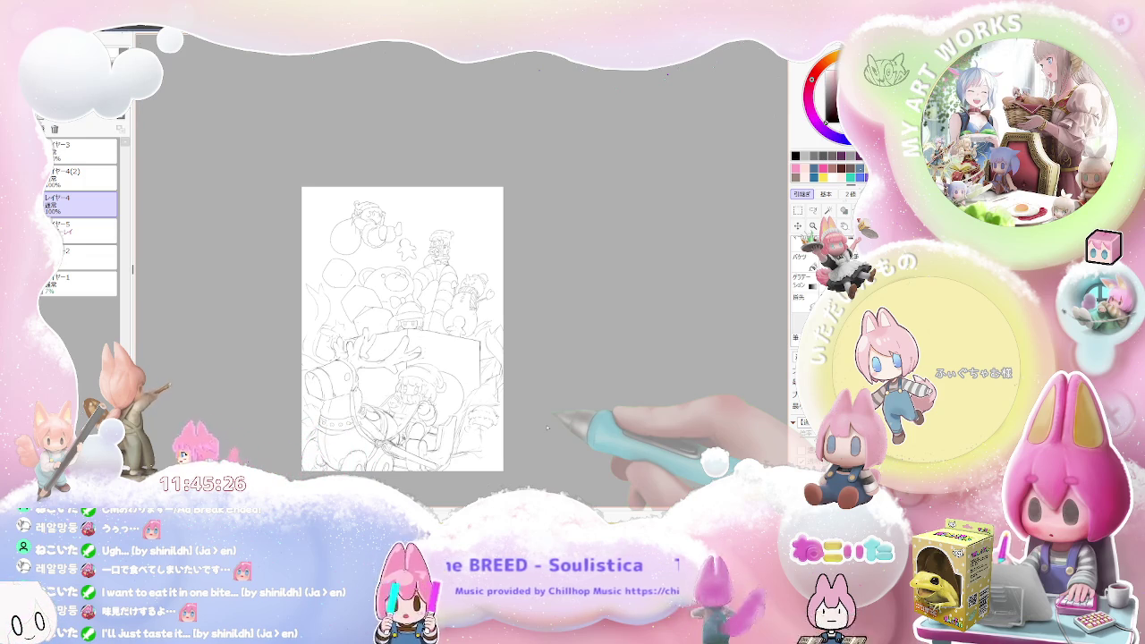
key(ctrl+plus)
key(ctrl+plus)
key(ctrl+plus)
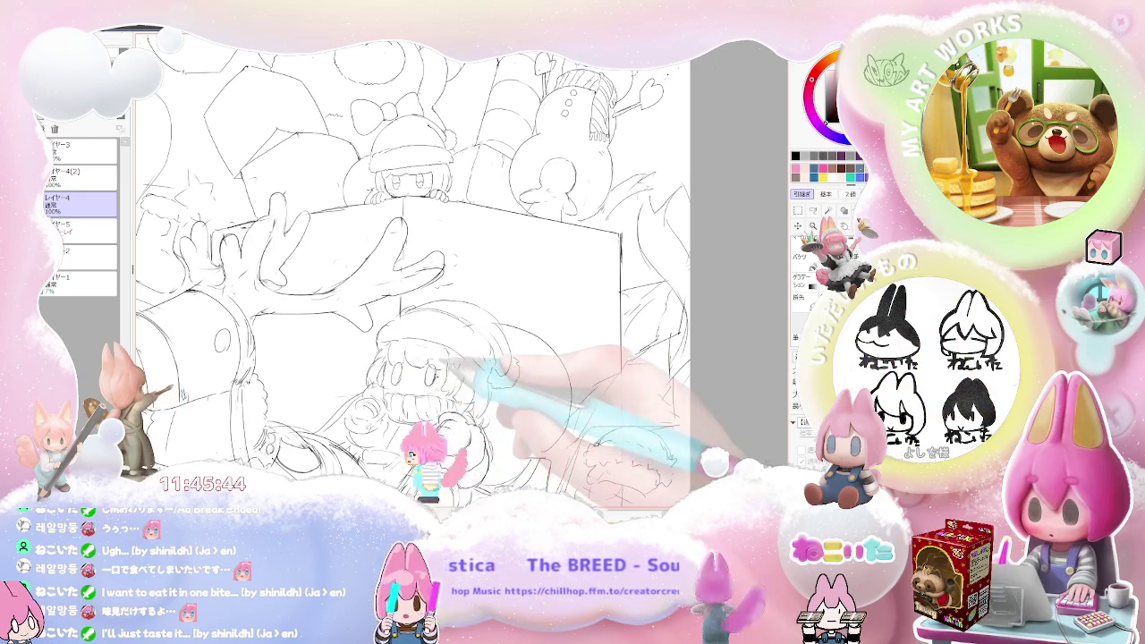
Step: Scroll and zoom between the whole page and the antlers, girl and gift box area
scroll(429, 314, down, 2)
scroll(429, 313, down, 2)
scroll(448, 371, up, 3)
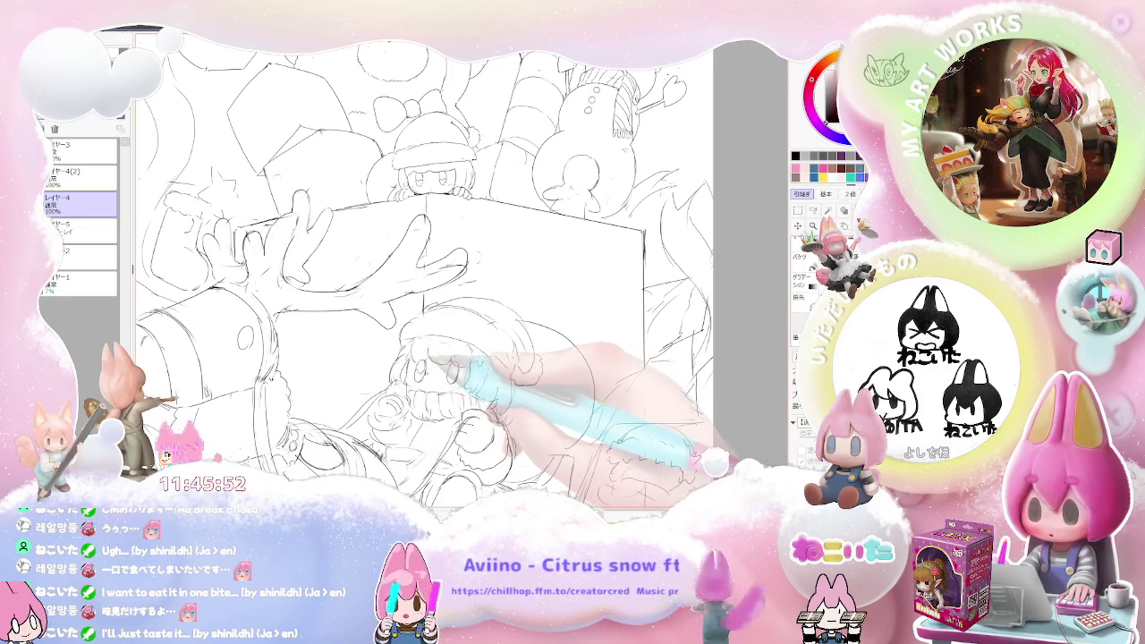
scroll(457, 380, up, 2)
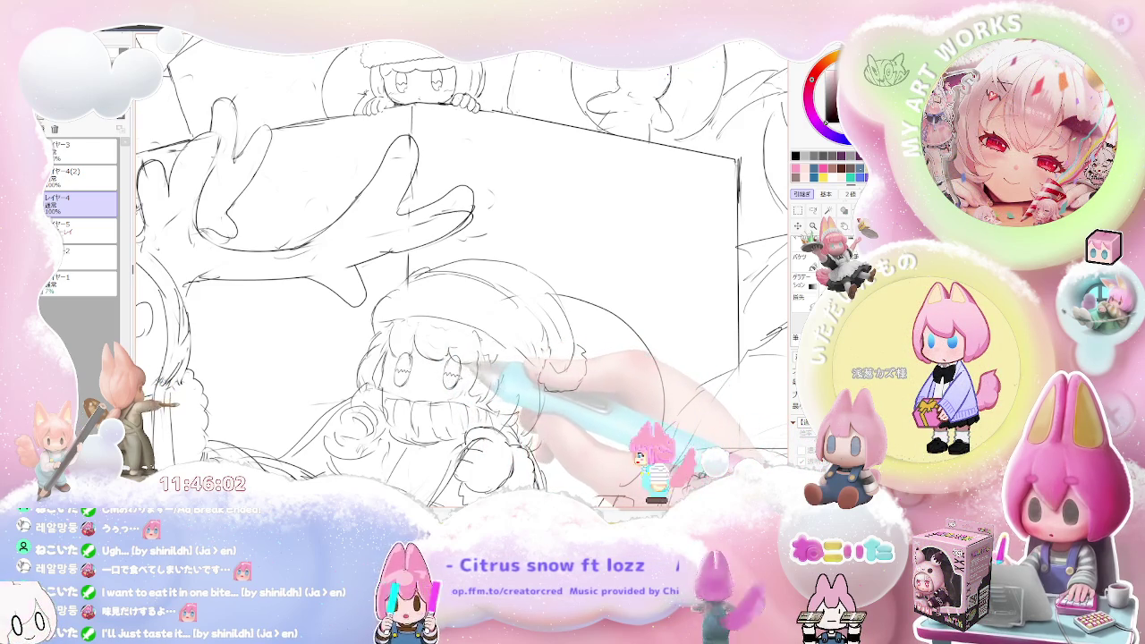
key(ctrl+minus)
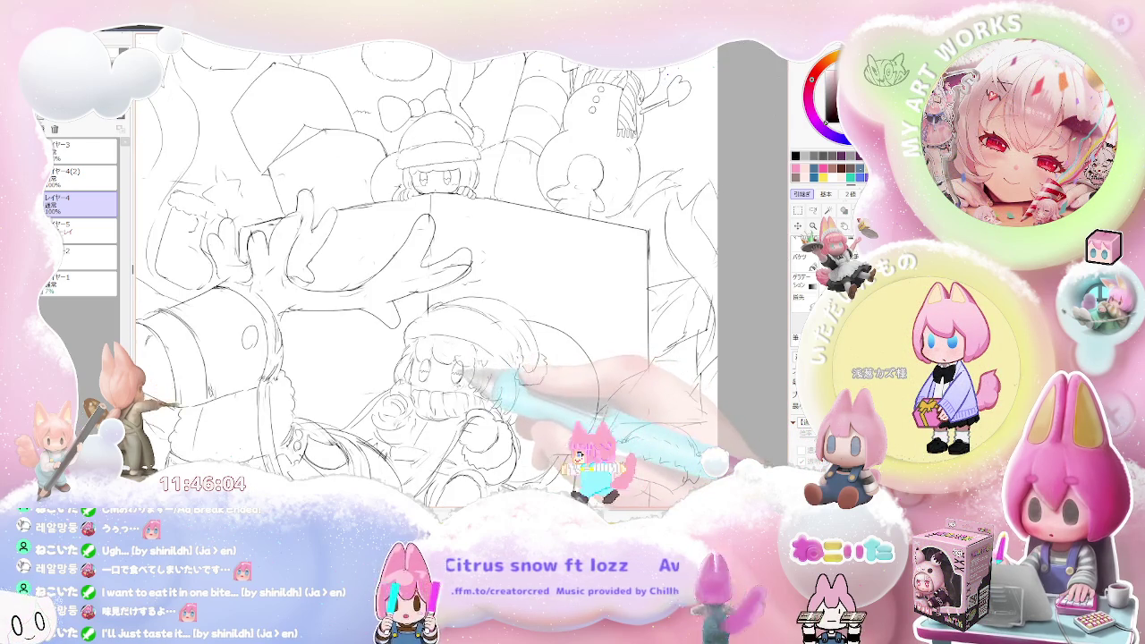
key(ctrl+minus)
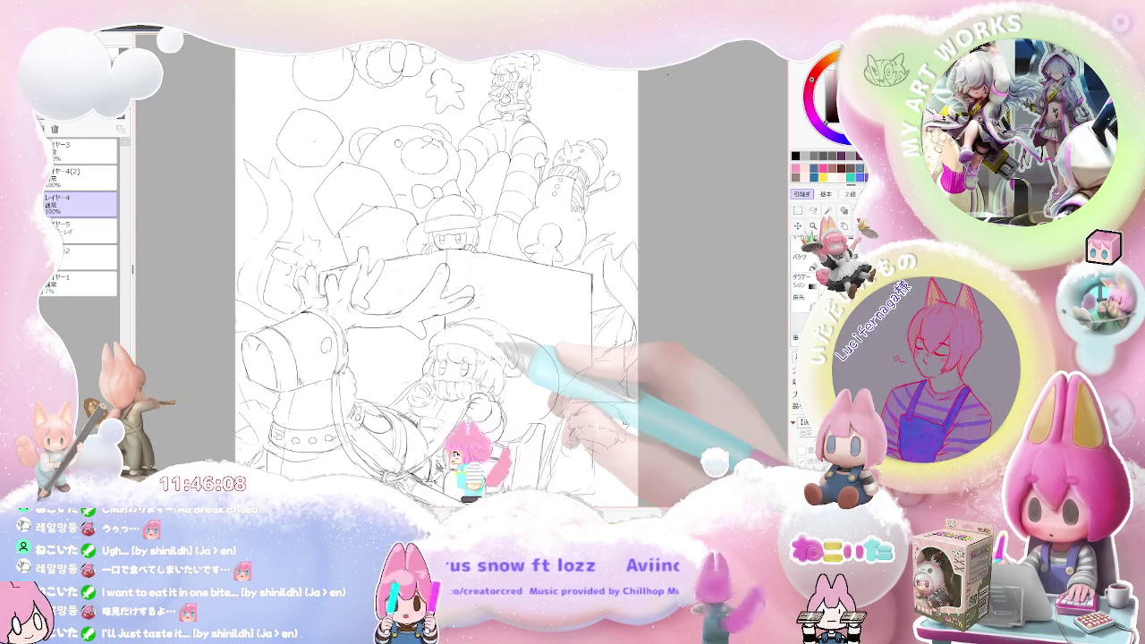
key(ctrl+plus)
key(ctrl+plus)
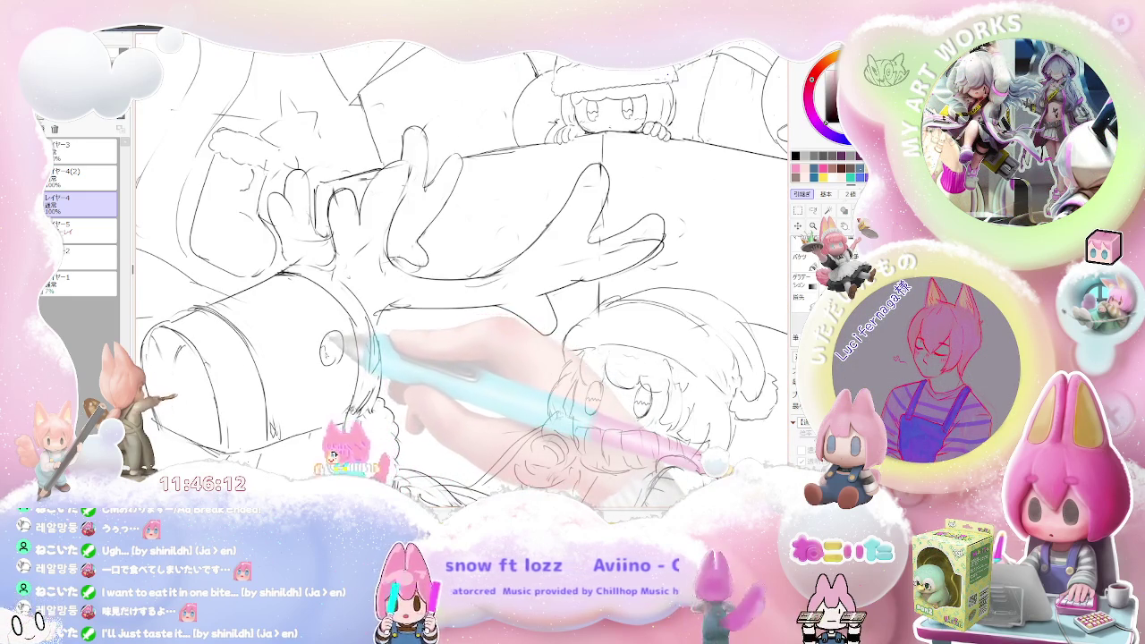
key(ctrl+minus)
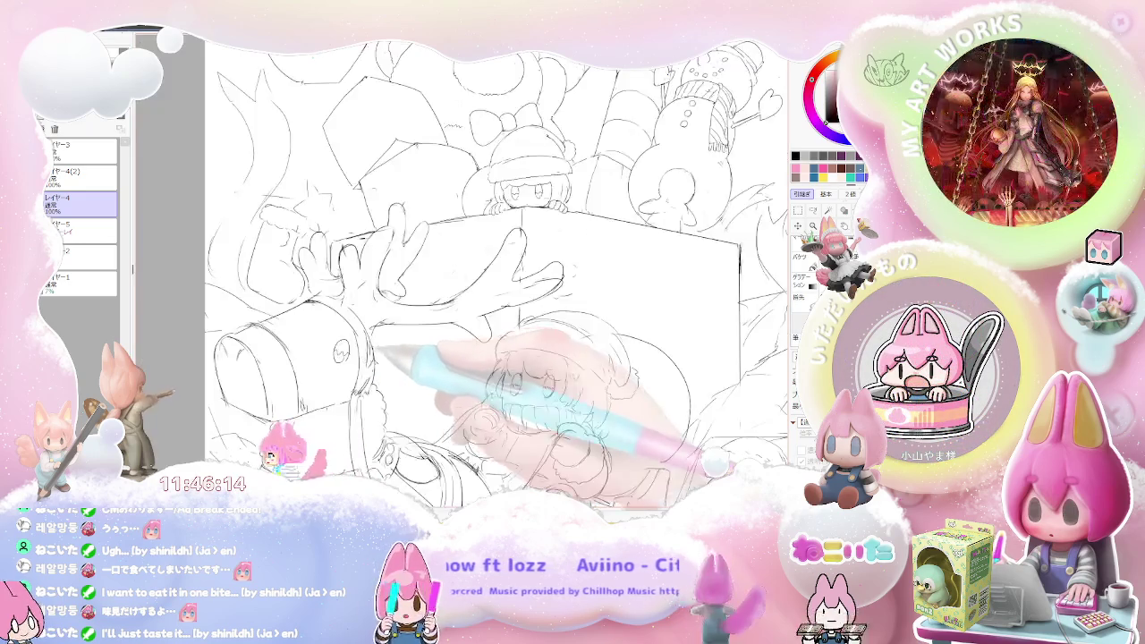
key(ctrl+minus)
key(ctrl+plus)
key(ctrl+plus)
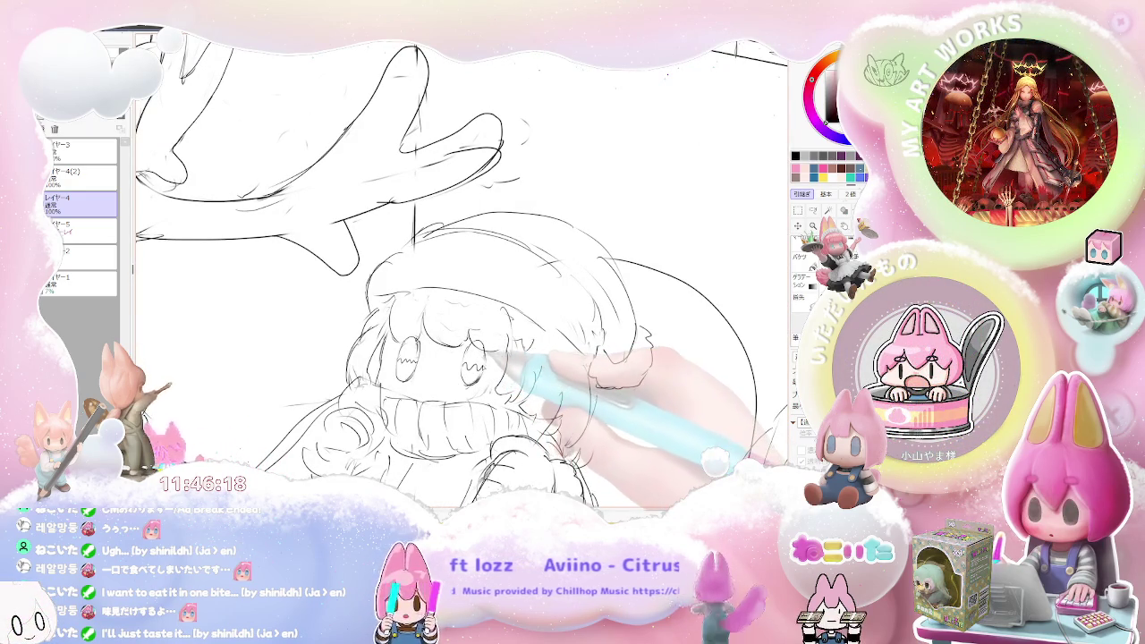
key(ctrl+minus)
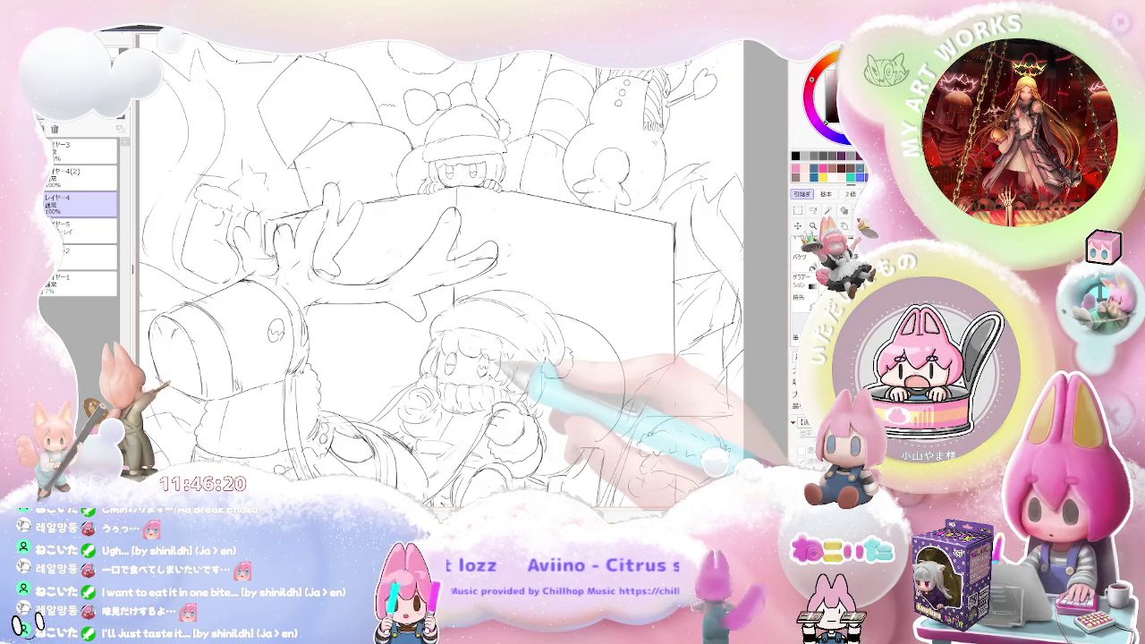
Step: Alternate close-ups of the sleigh girl's head with full-page views to check proportions
key(ctrl+plus)
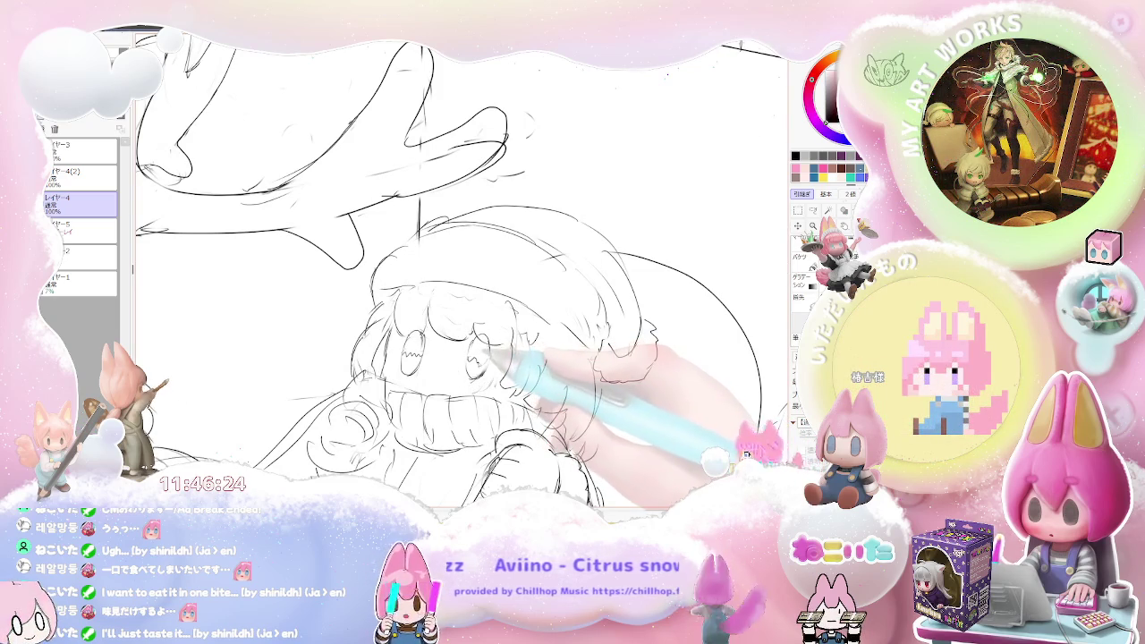
key(ctrl+minus)
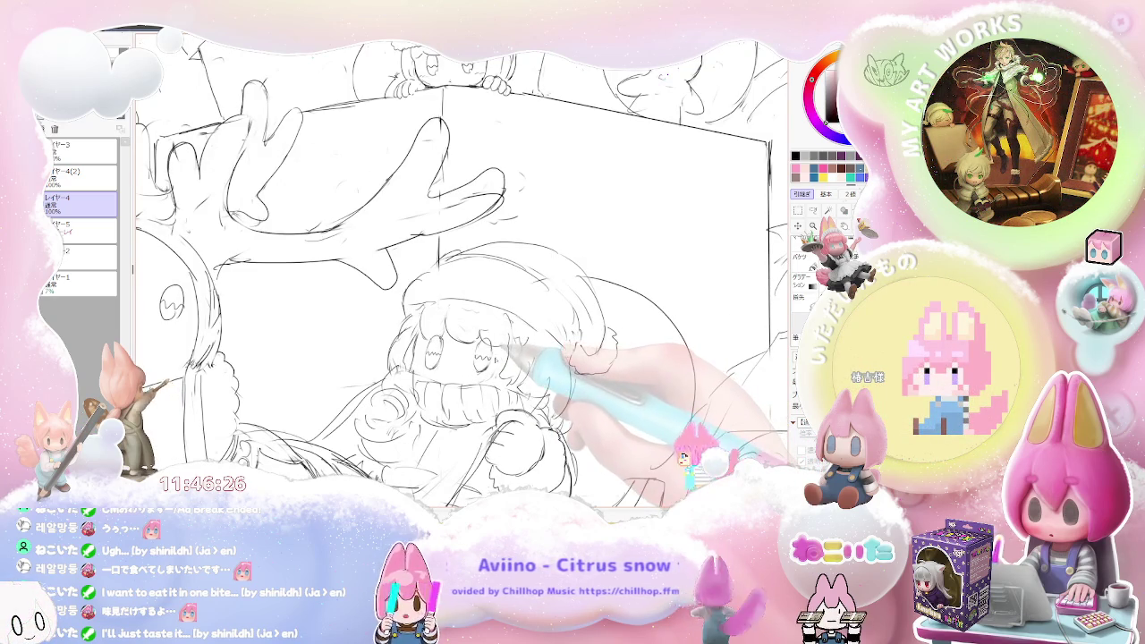
key(ctrl+plus)
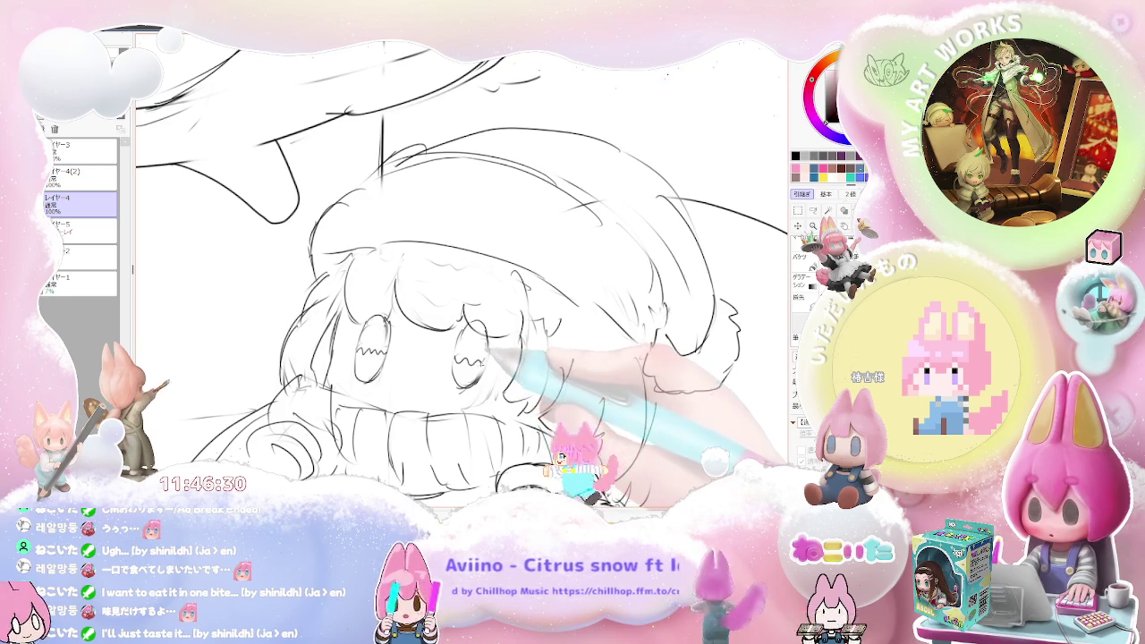
key(ctrl+minus)
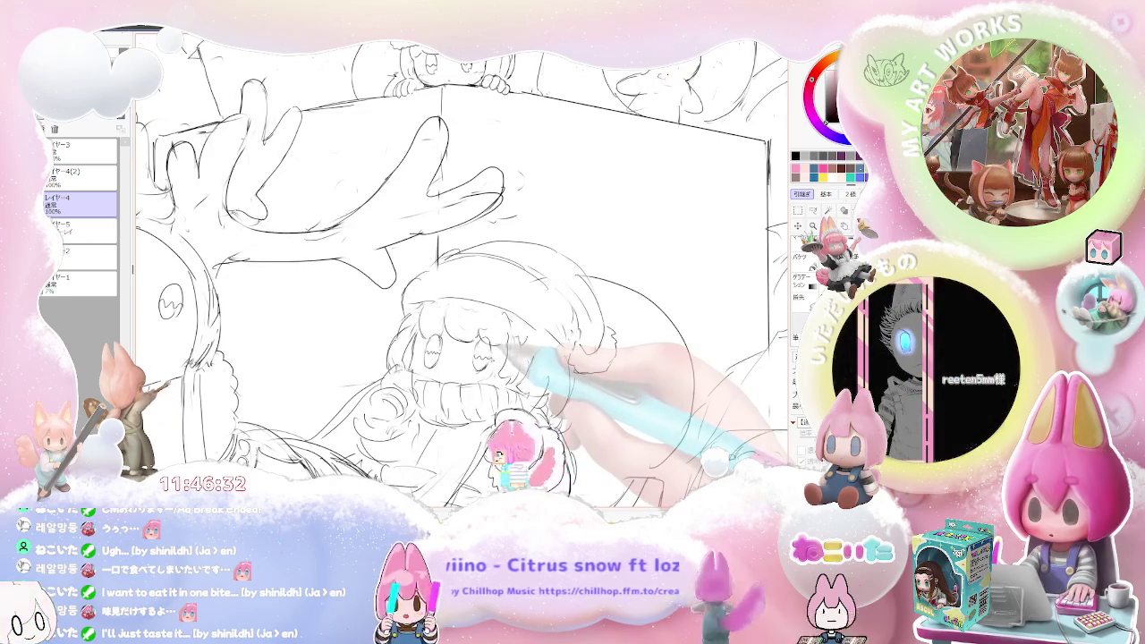
key(ctrl+plus)
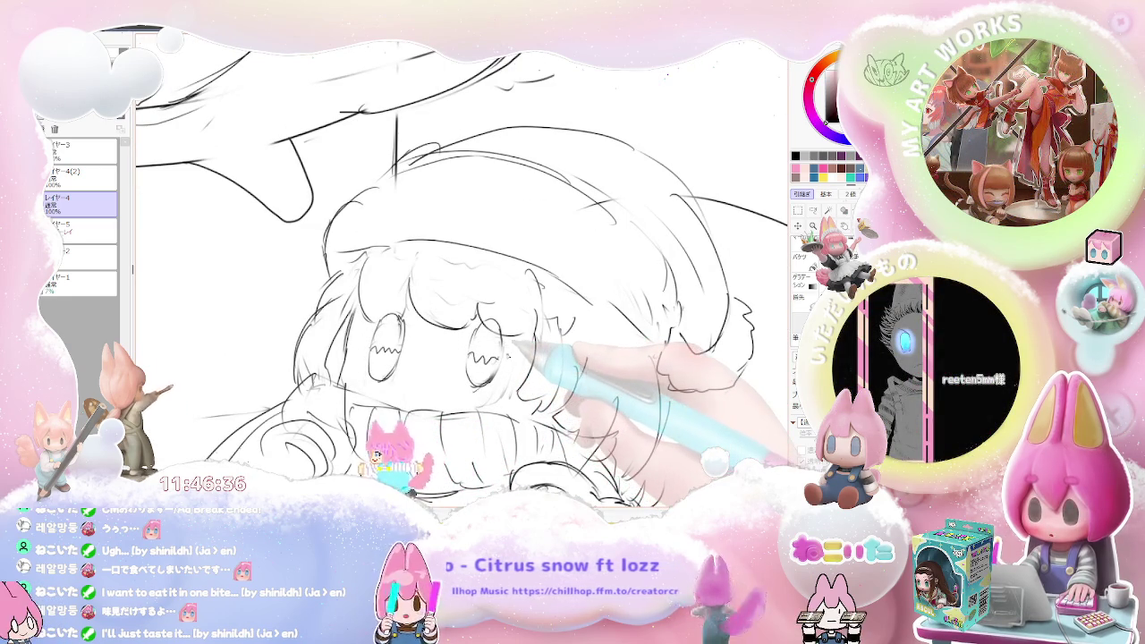
key(ctrl+minus)
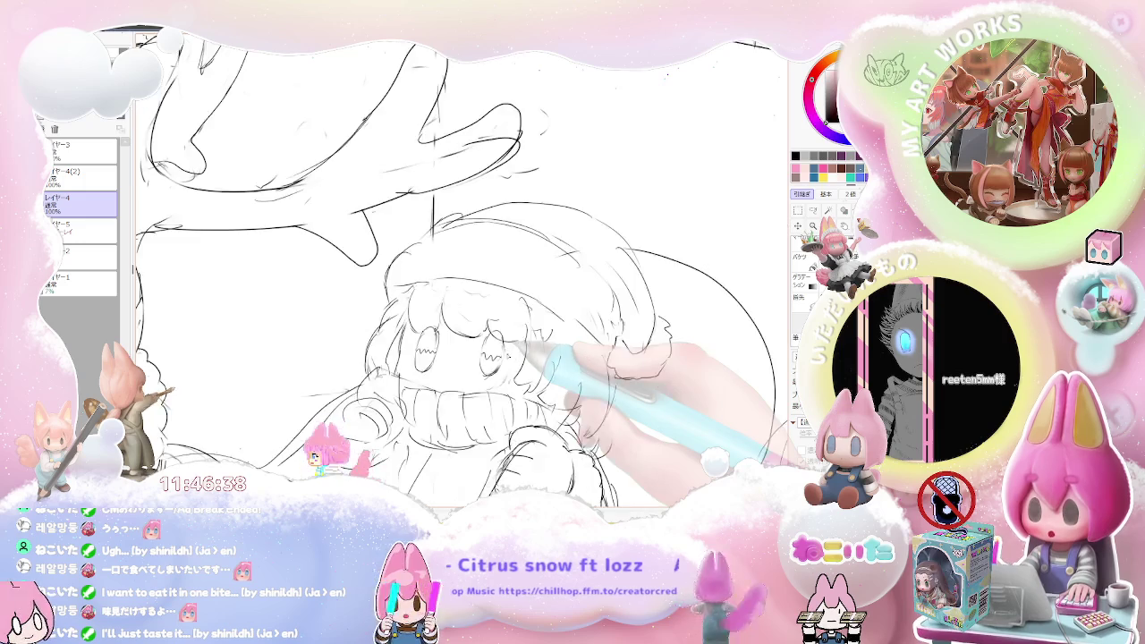
key(ctrl+minus)
key(ctrl+plus)
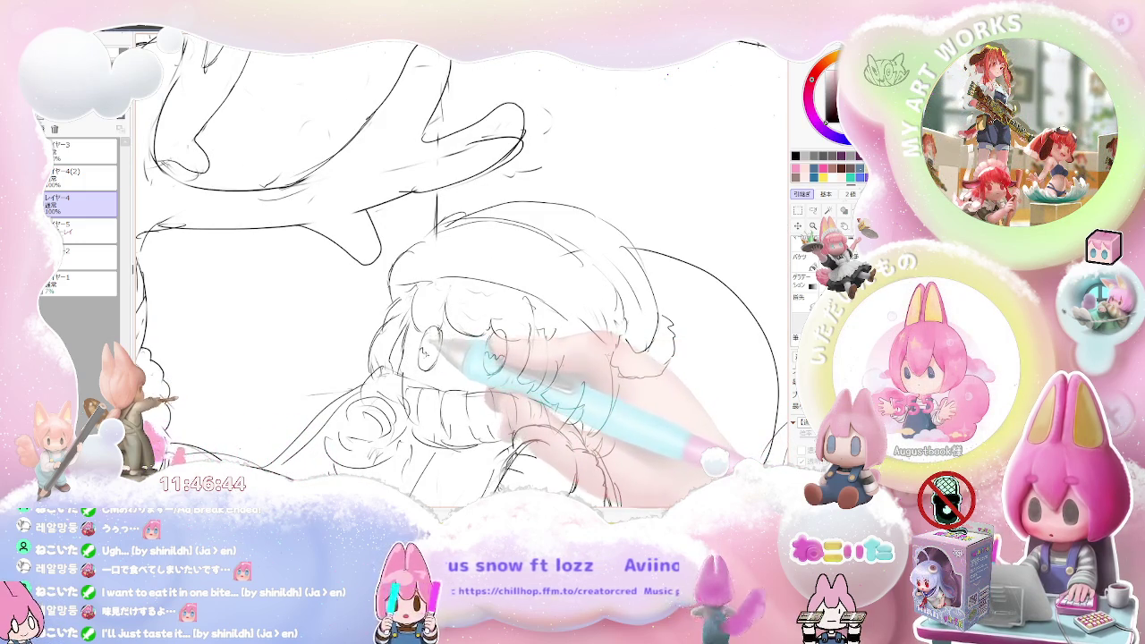
key(minus)
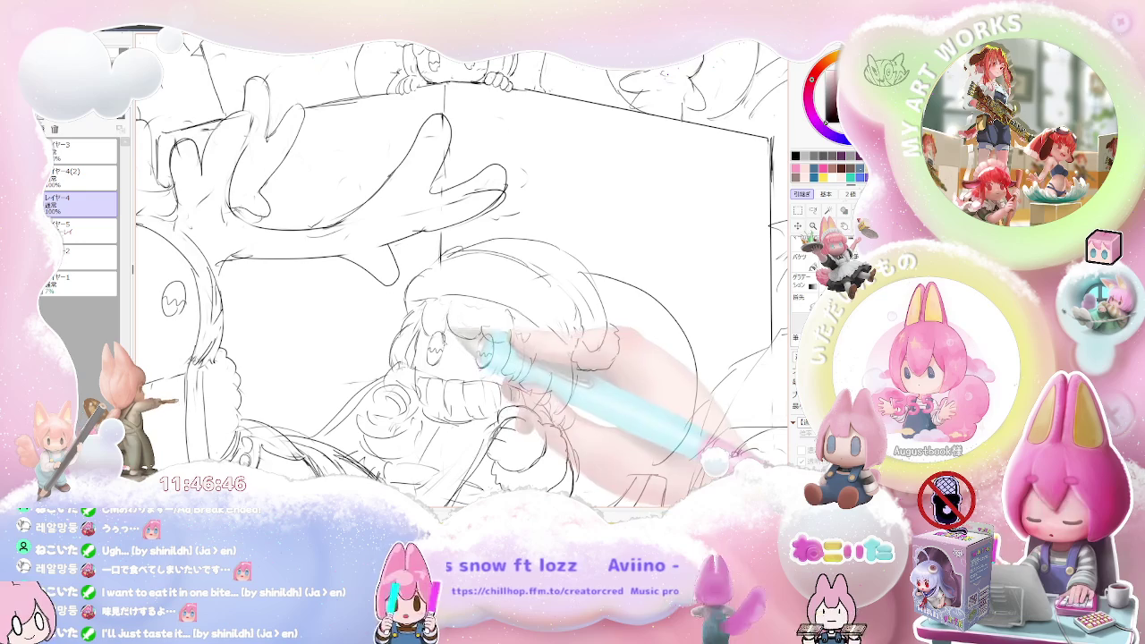
key(minus)
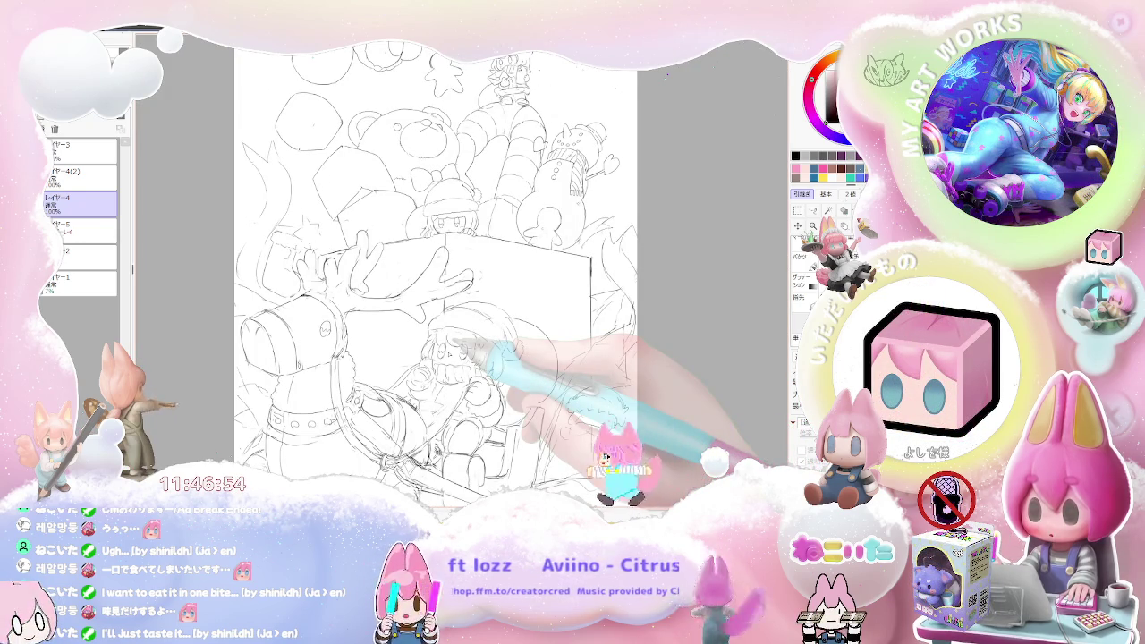
key(plus)
key(plus)
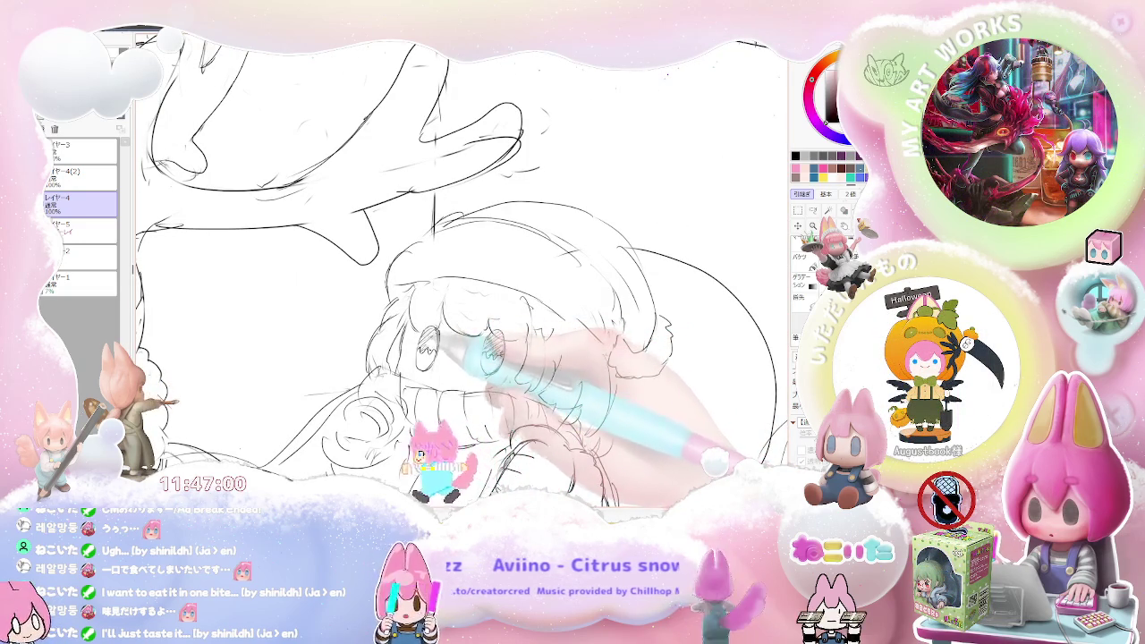
key(minus)
key(minus)
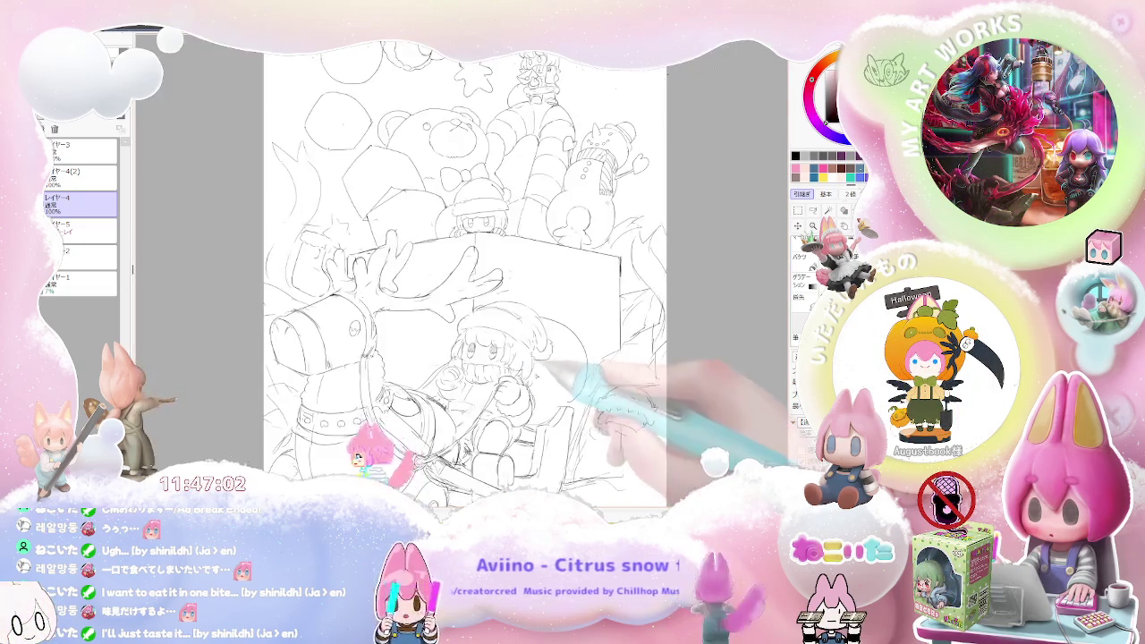
Step: Draw a short line under the chin of the hat girl peeking over the box
key(plus)
key(plus)
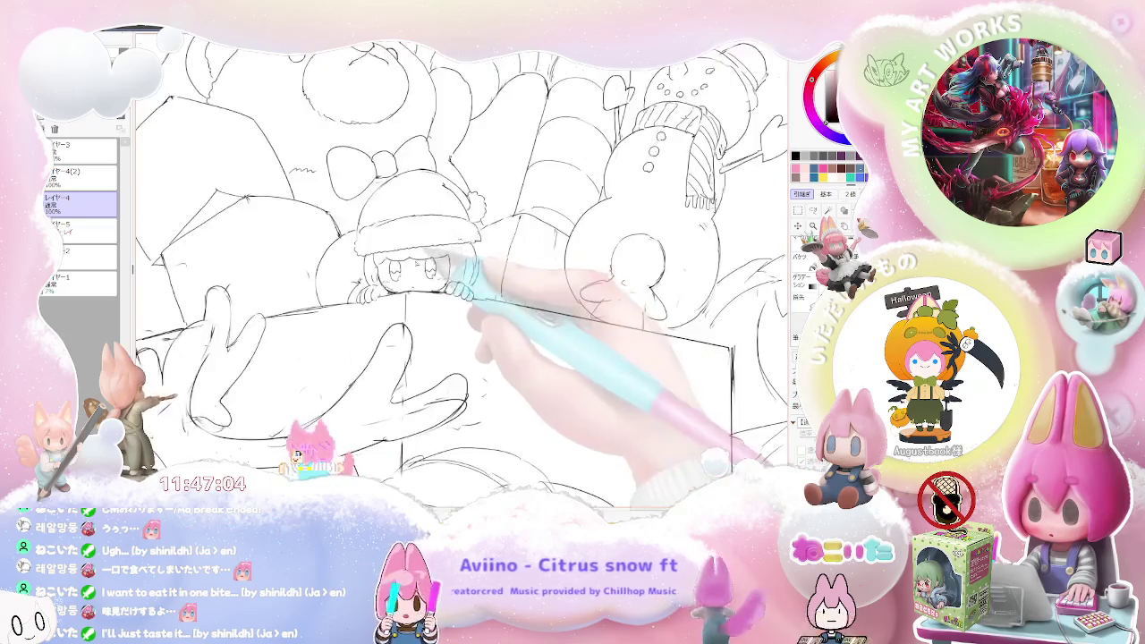
key(plus)
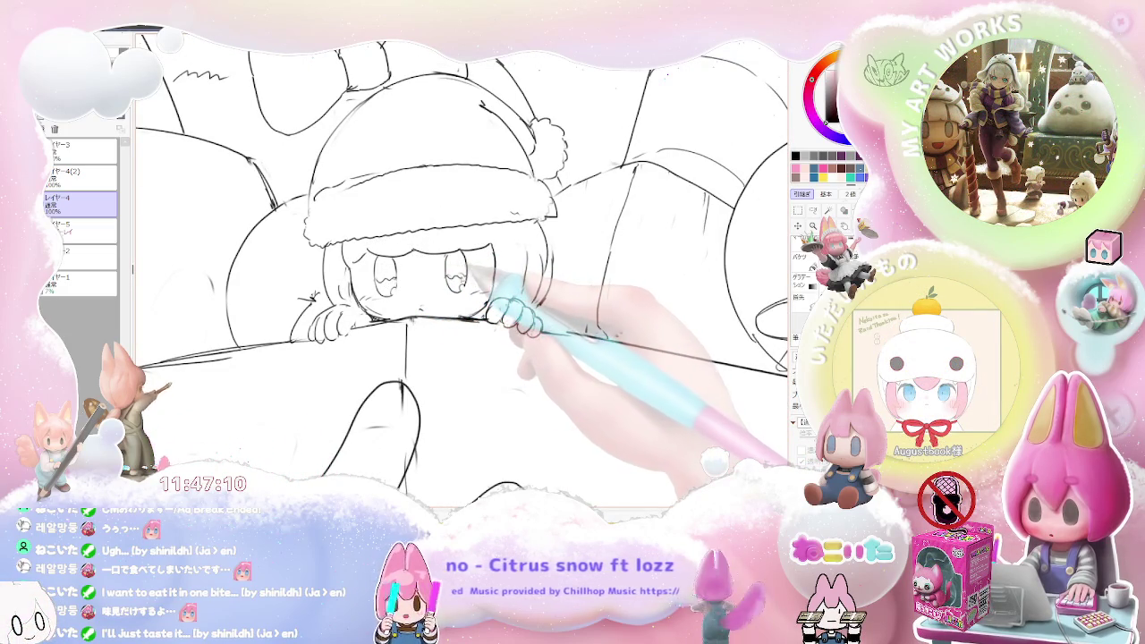
key(minus)
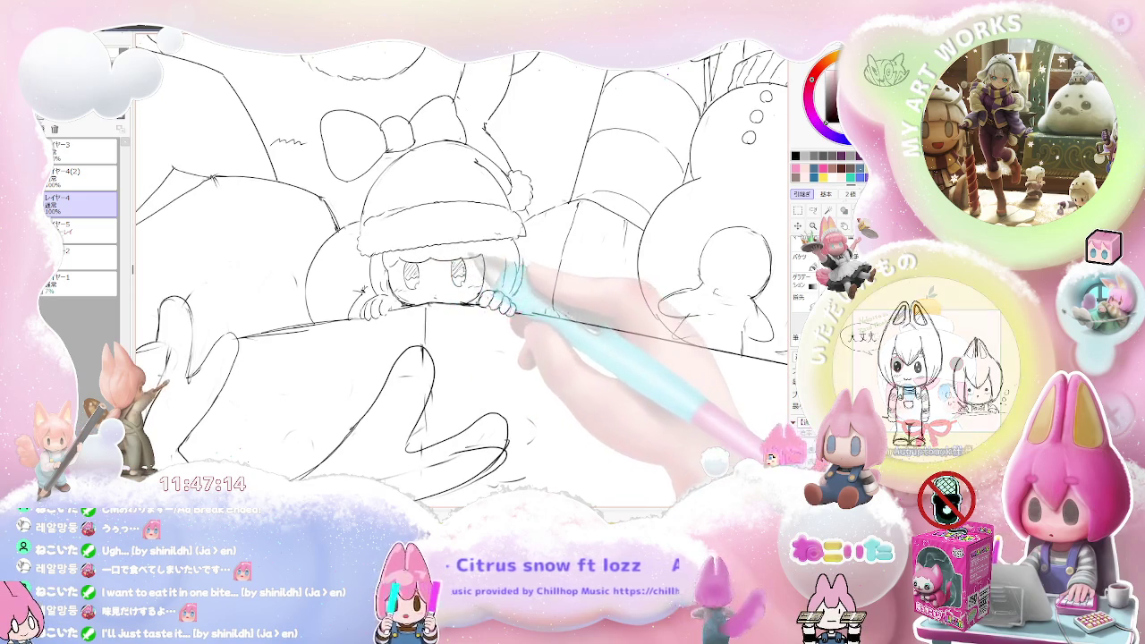
key(minus)
key(minus)
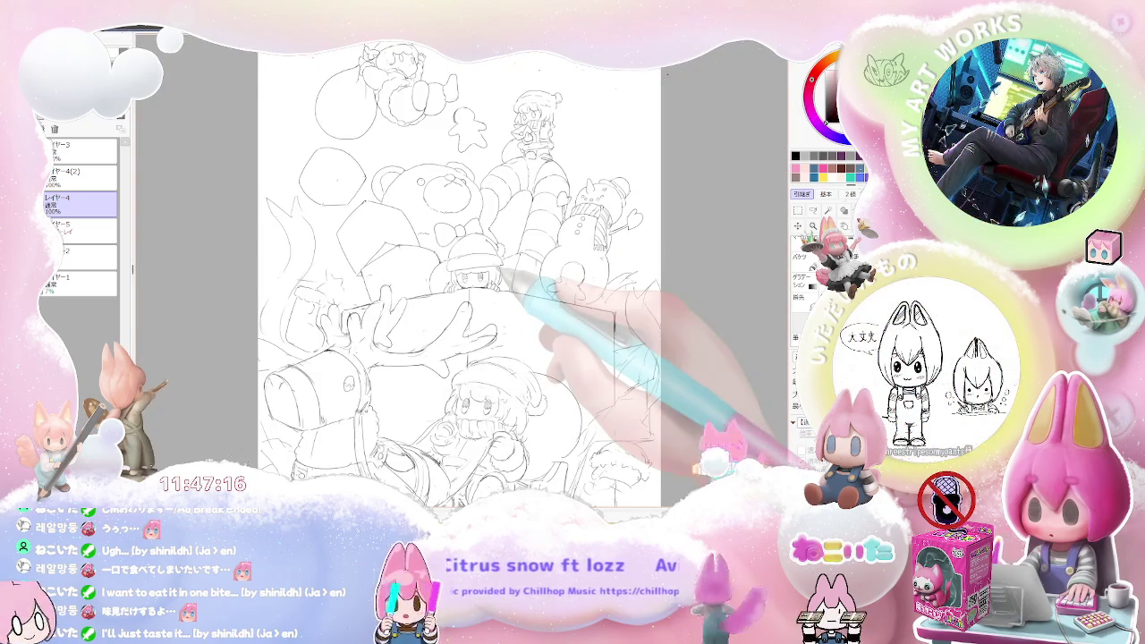
key(minus)
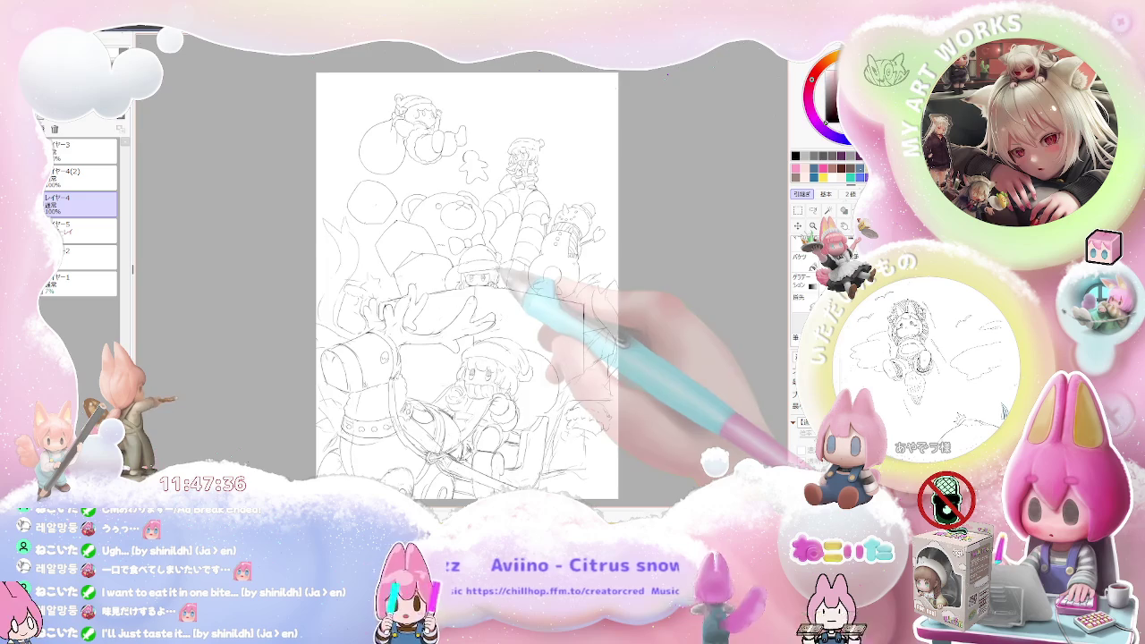
scroll(474, 269, up, 3)
scroll(475, 269, up, 2)
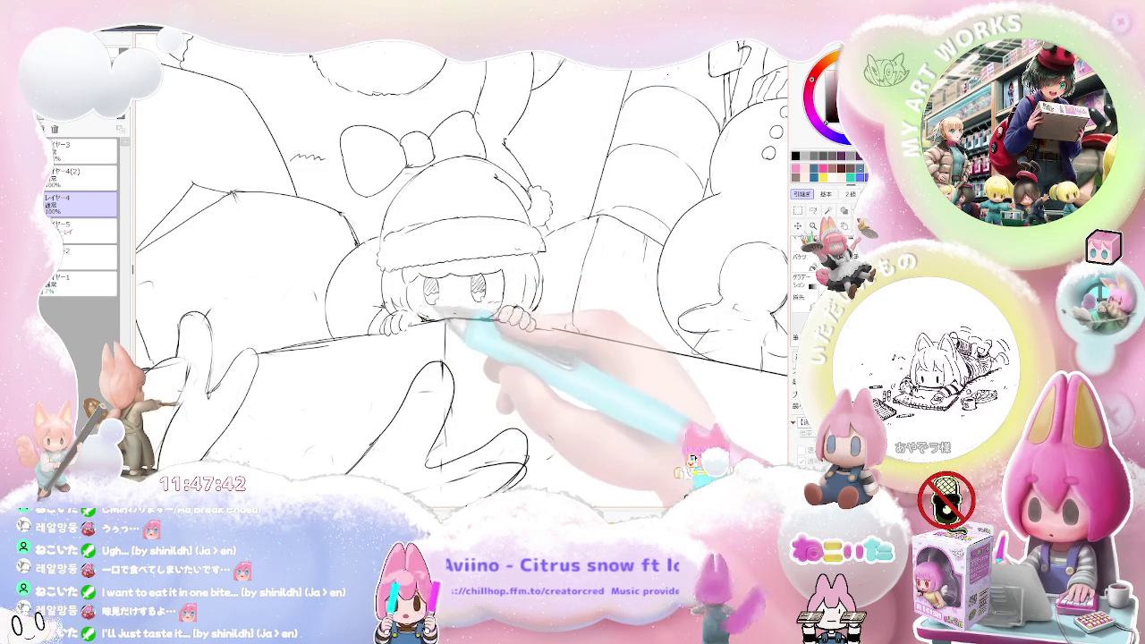
drag(452, 317, 506, 309)
Step: Transform the hat girl's eyes slightly downward with Ctrl+T, then view the whole drawing
key(ctrl+minus)
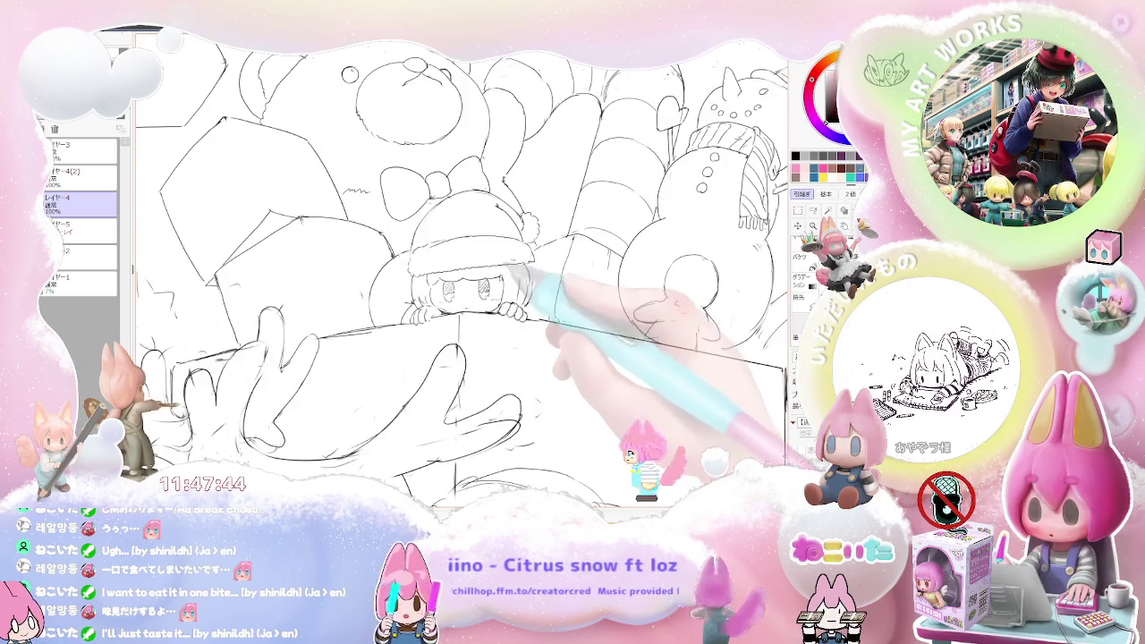
key(ctrl+minus)
key(ctrl+minus)
key(ctrl+plus)
key(ctrl+plus)
key(ctrl+plus)
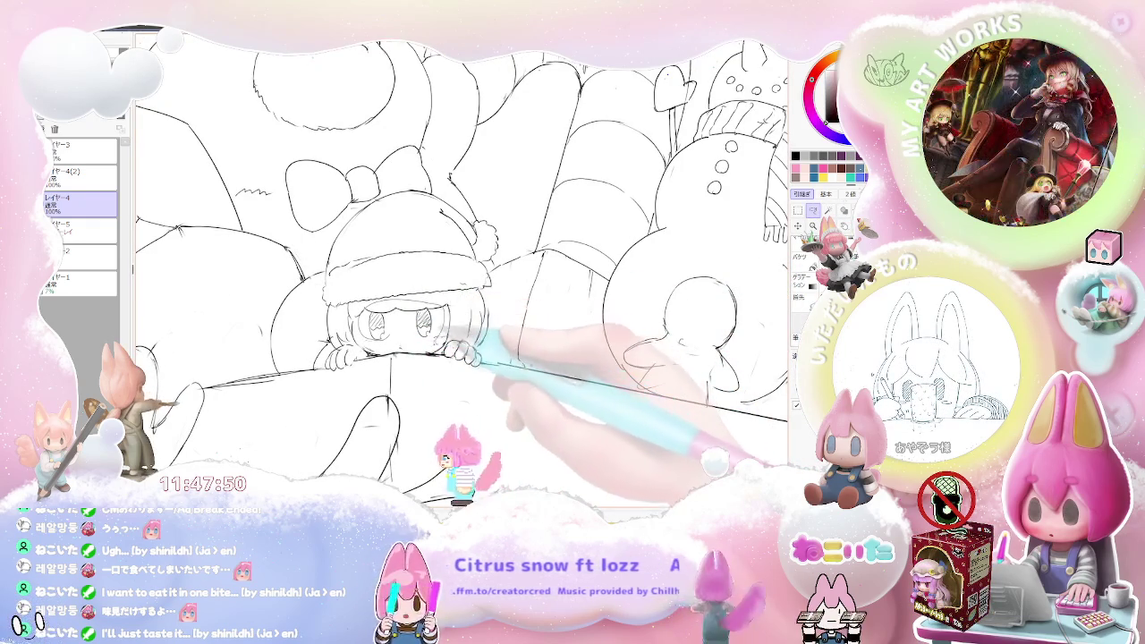
key(ctrl+t)
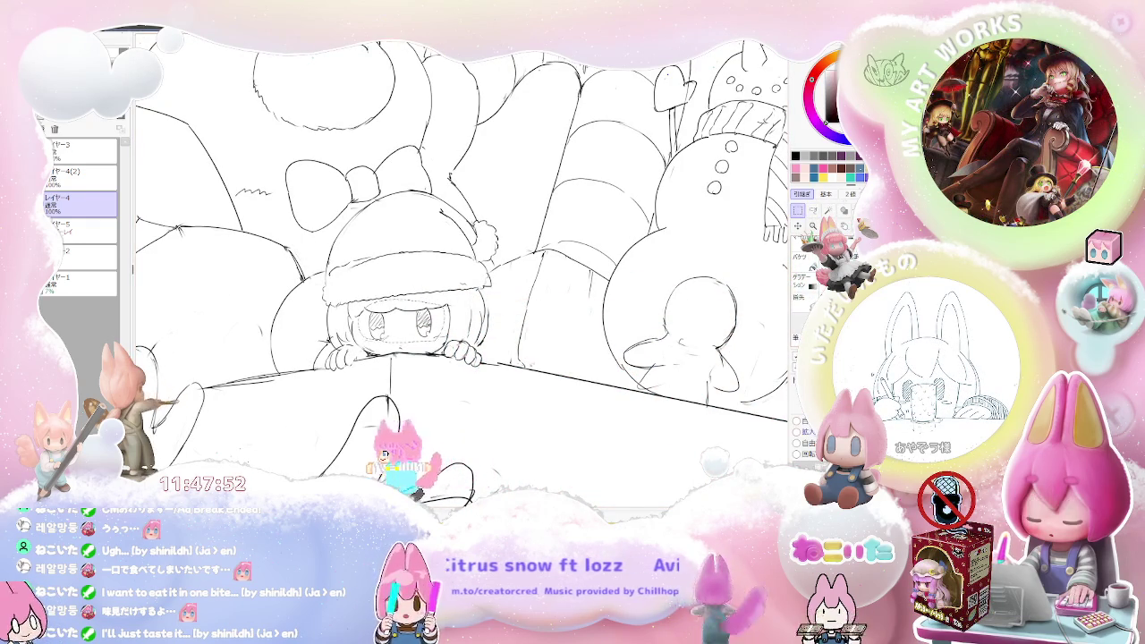
drag(403, 321, 404, 325)
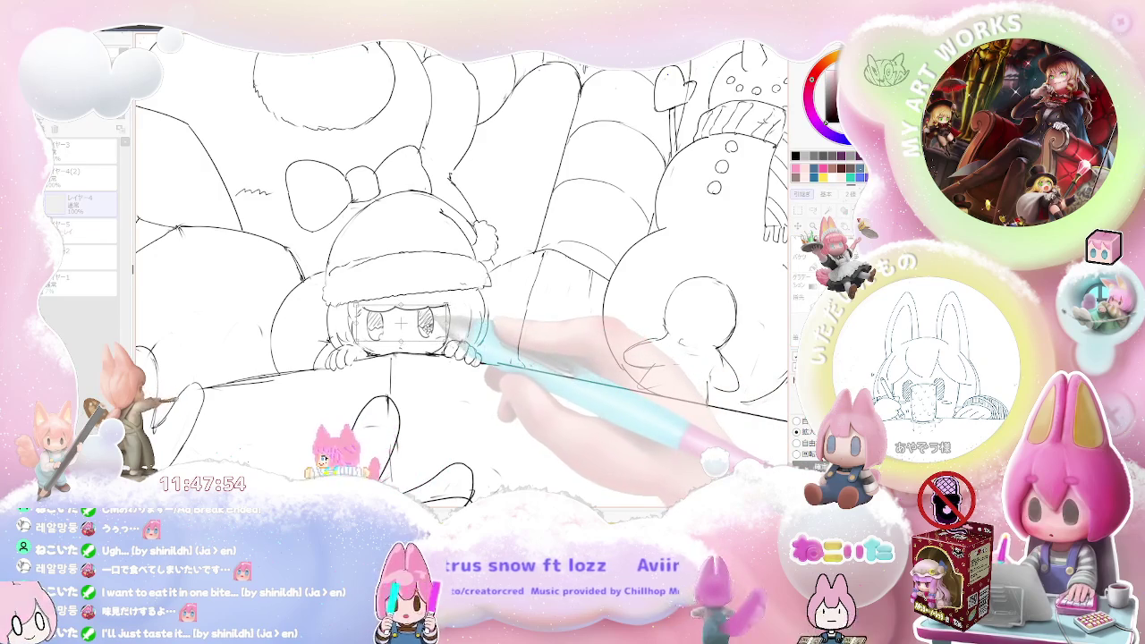
key(Return)
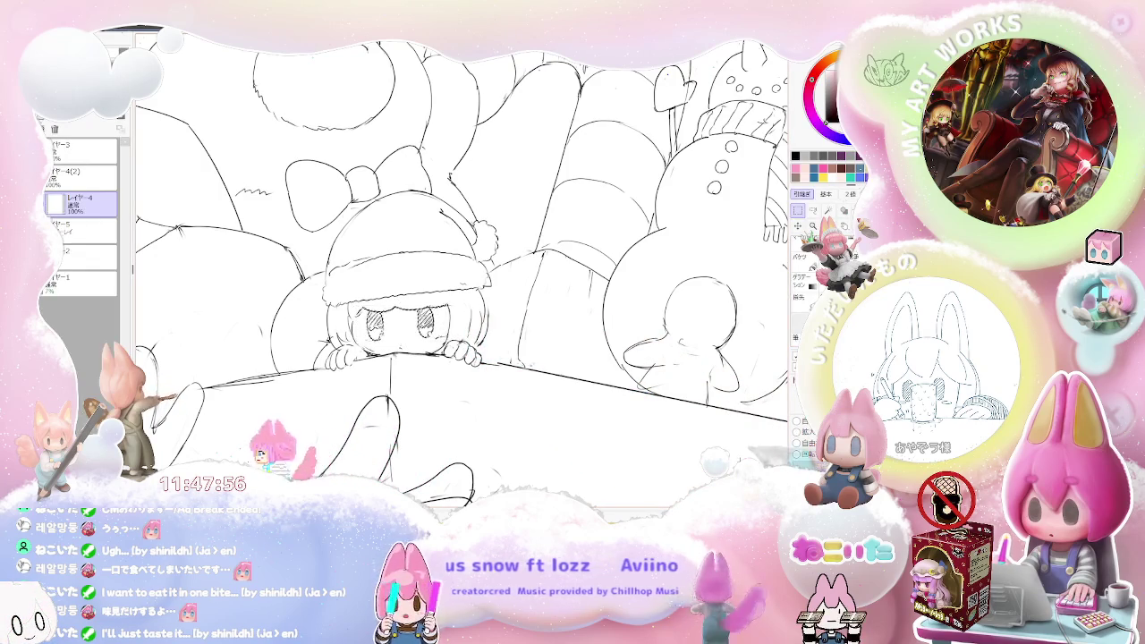
key(minus)
key(minus)
drag(696, 367, 506, 364)
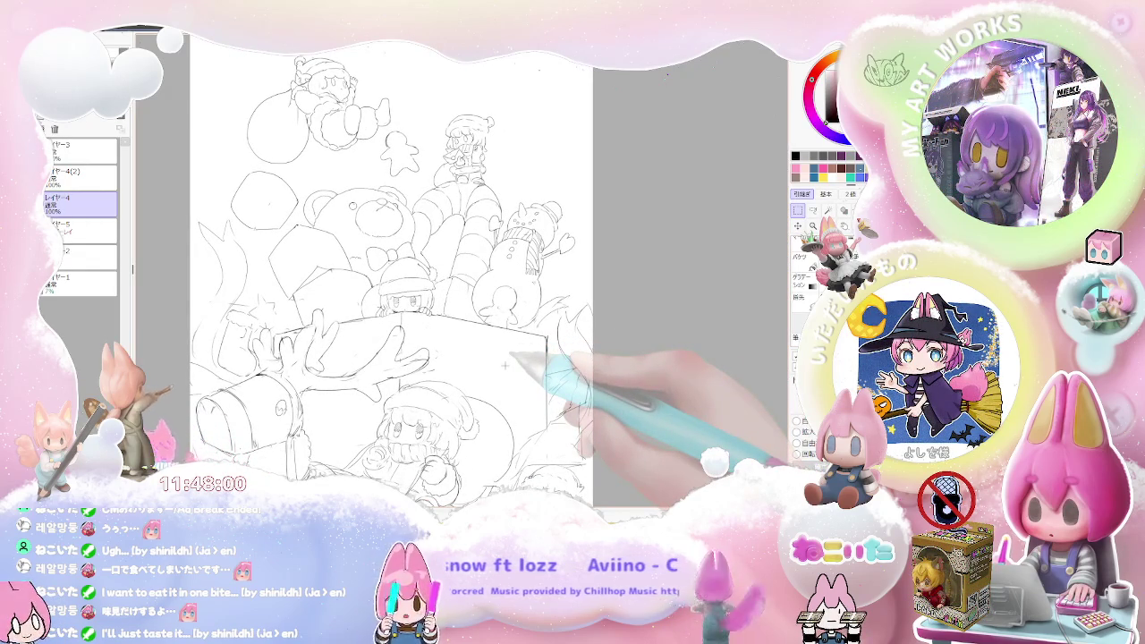
scroll(506, 366, down, 1)
scroll(506, 366, down, 1)
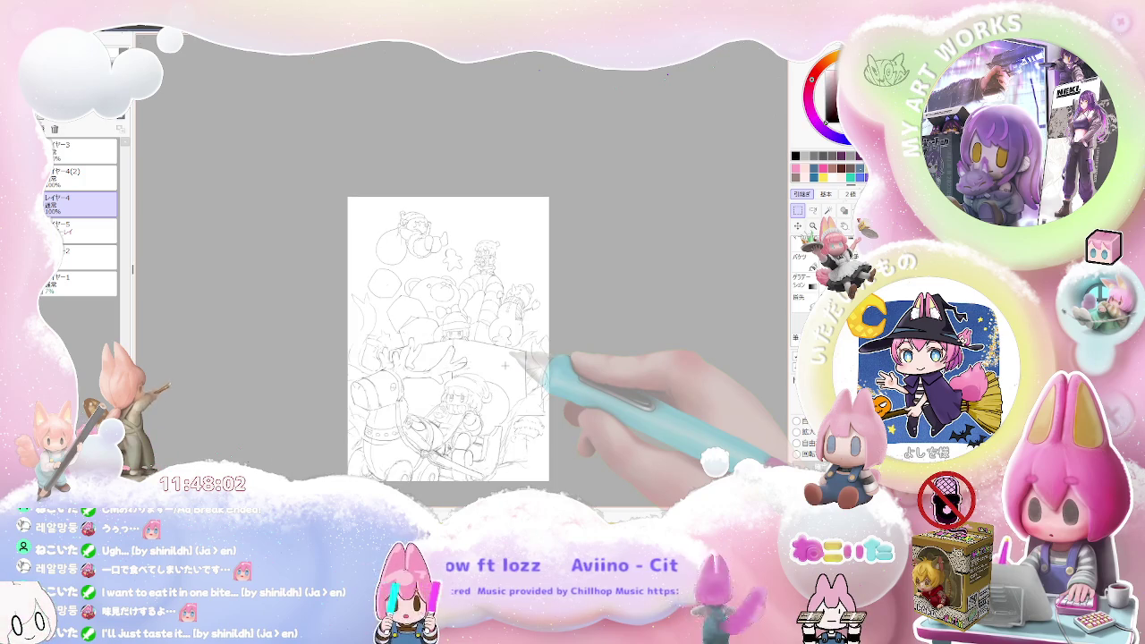
scroll(505, 365, up, 1)
scroll(506, 365, up, 1)
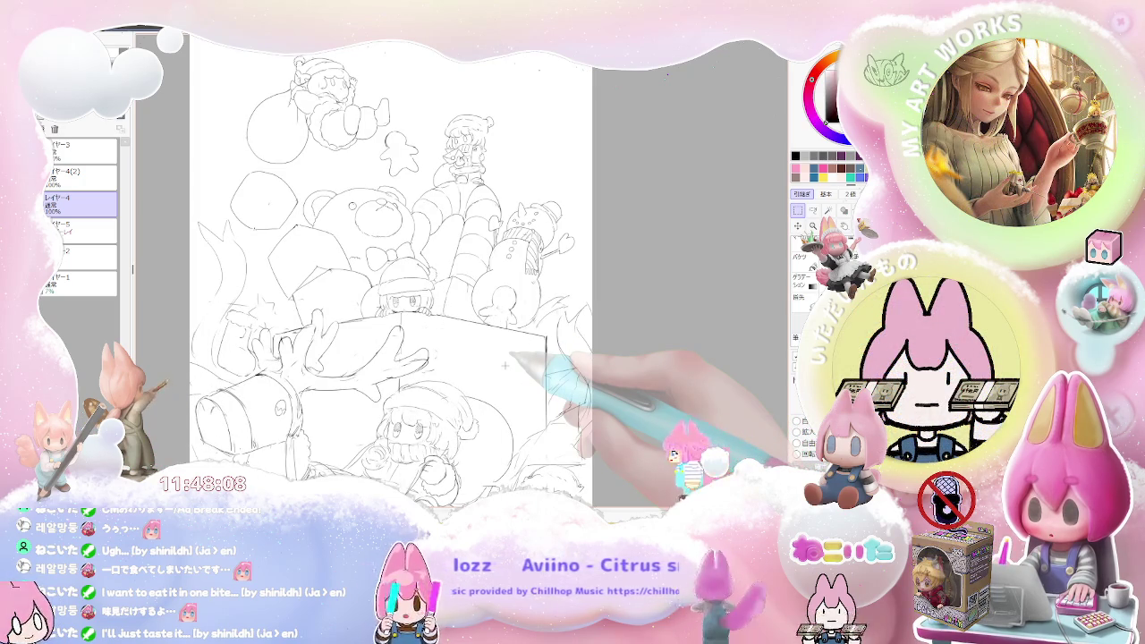
scroll(506, 365, up, 1)
scroll(505, 365, up, 1)
scroll(430, 304, up, 1)
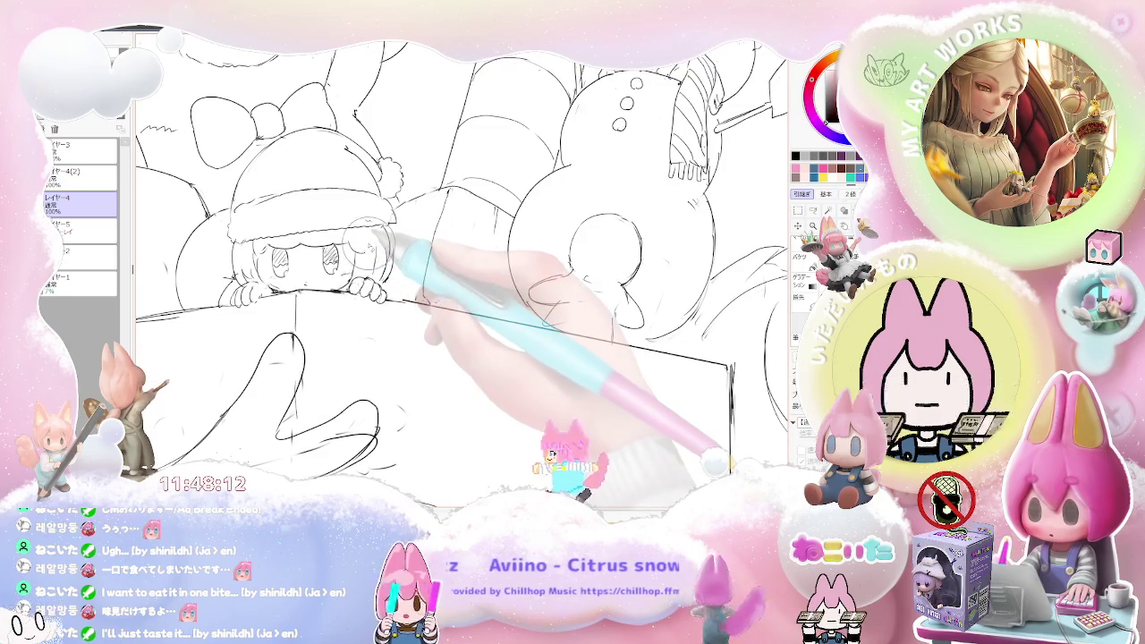
scroll(393, 237, down, 1)
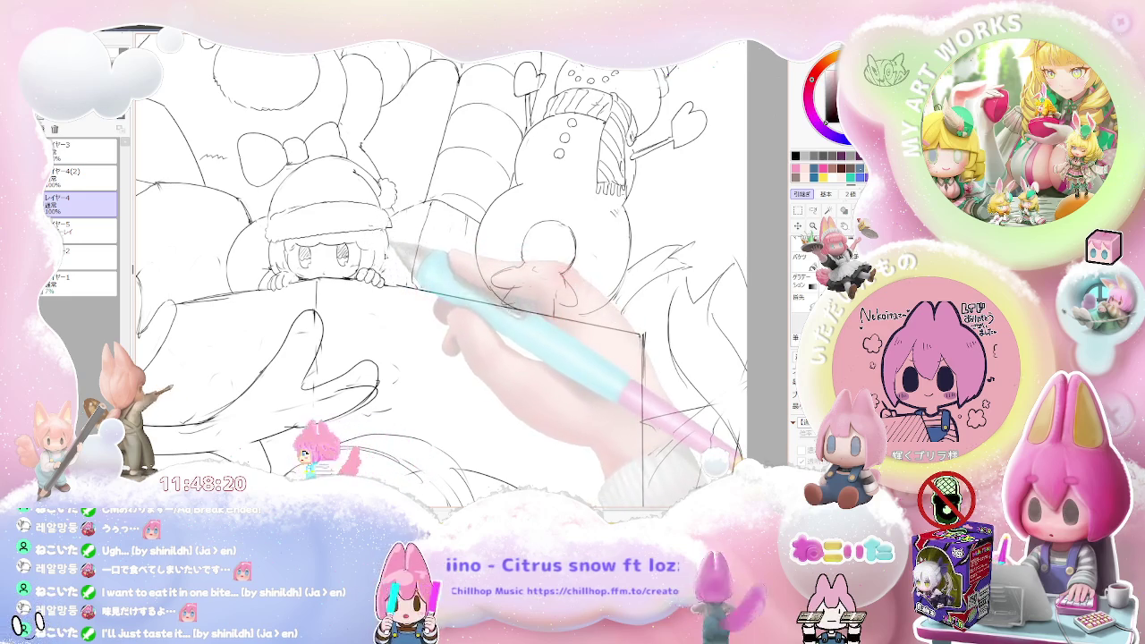
scroll(406, 237, down, 2)
scroll(405, 236, down, 1)
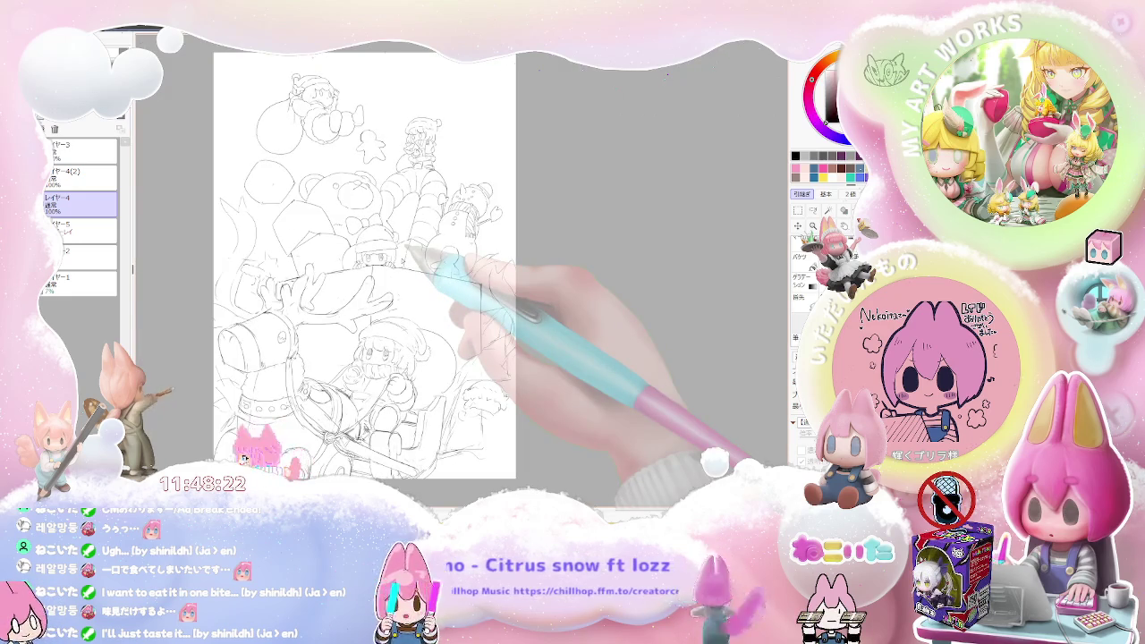
scroll(406, 249, up, 1)
scroll(406, 249, up, 2)
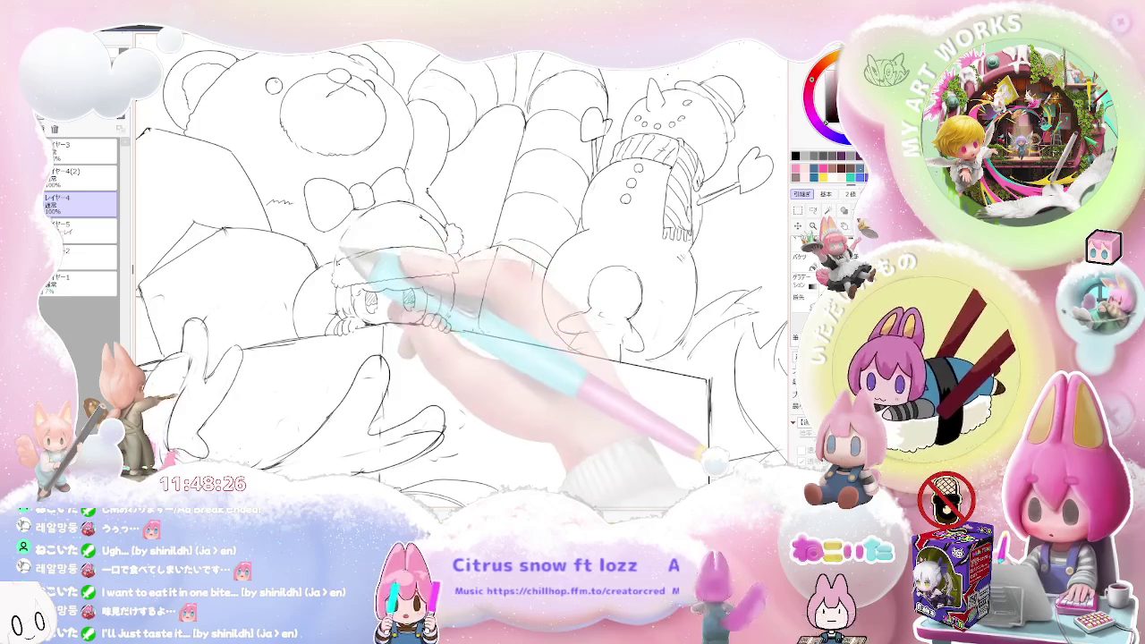
scroll(376, 219, down, 2)
scroll(385, 212, down, 1)
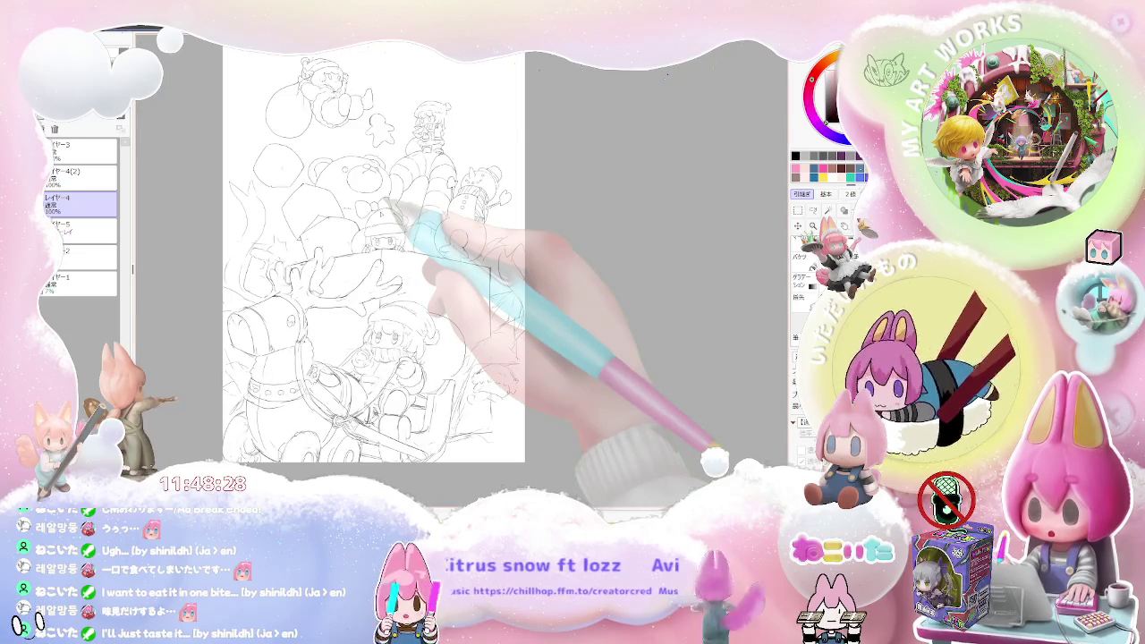
scroll(386, 208, up, 2)
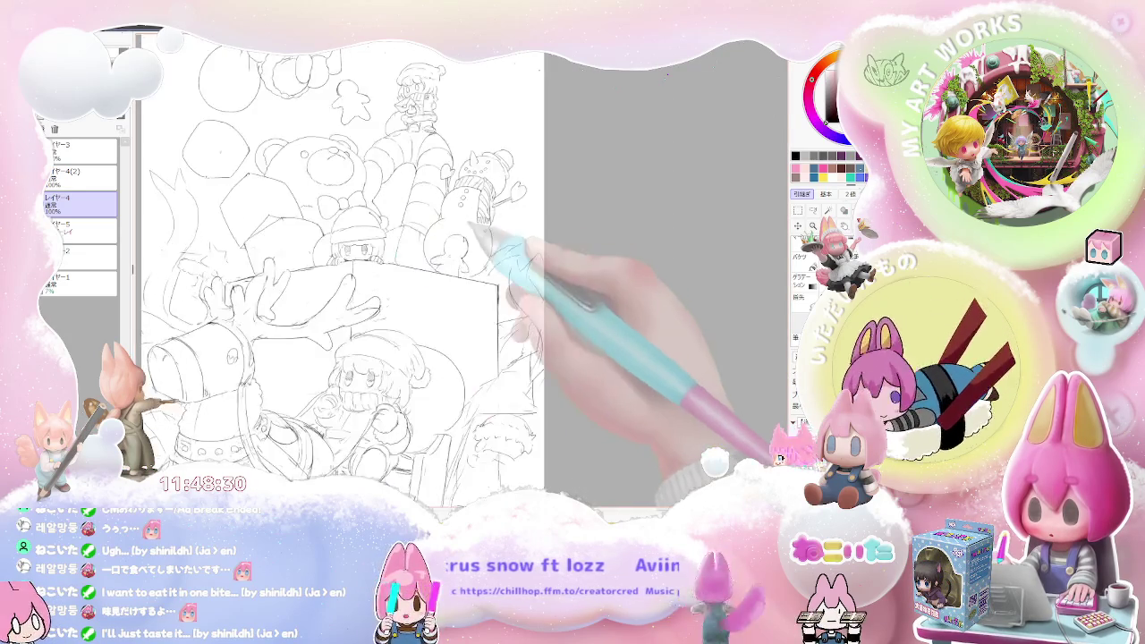
scroll(447, 249, up, 1)
scroll(451, 238, down, 1)
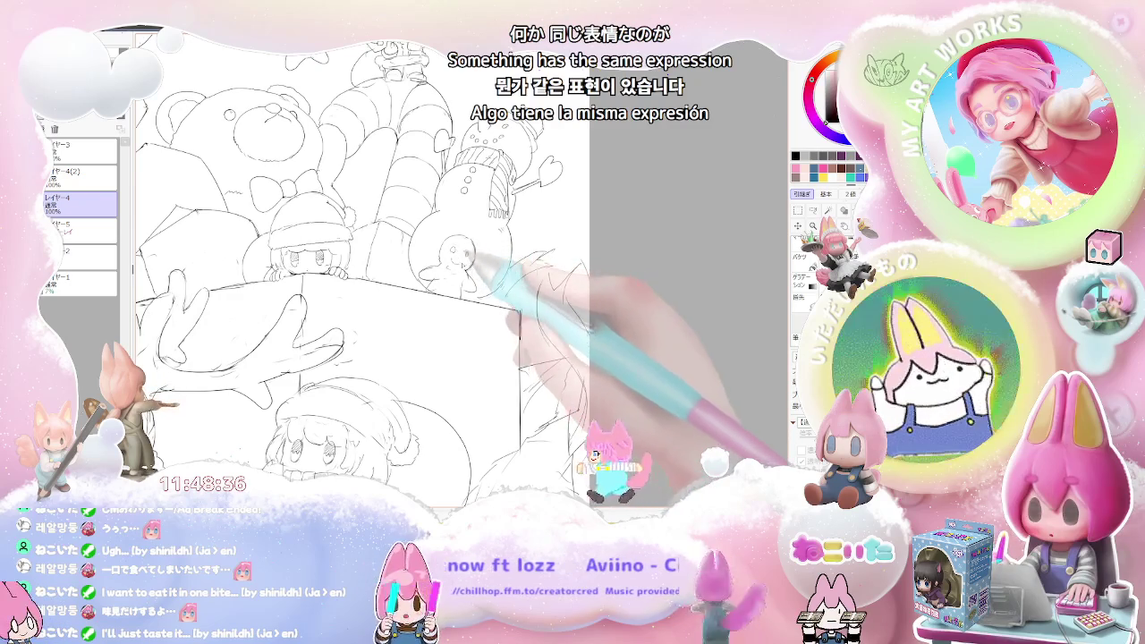
scroll(375, 268, down, 1)
scroll(376, 269, down, 1)
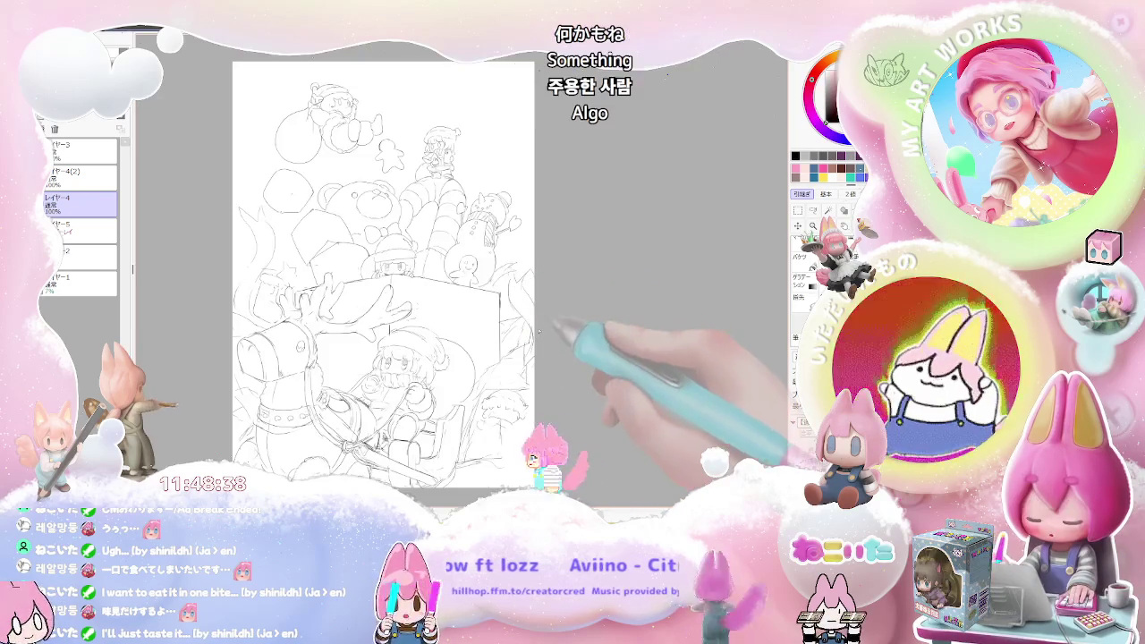
drag(376, 322, 381, 346)
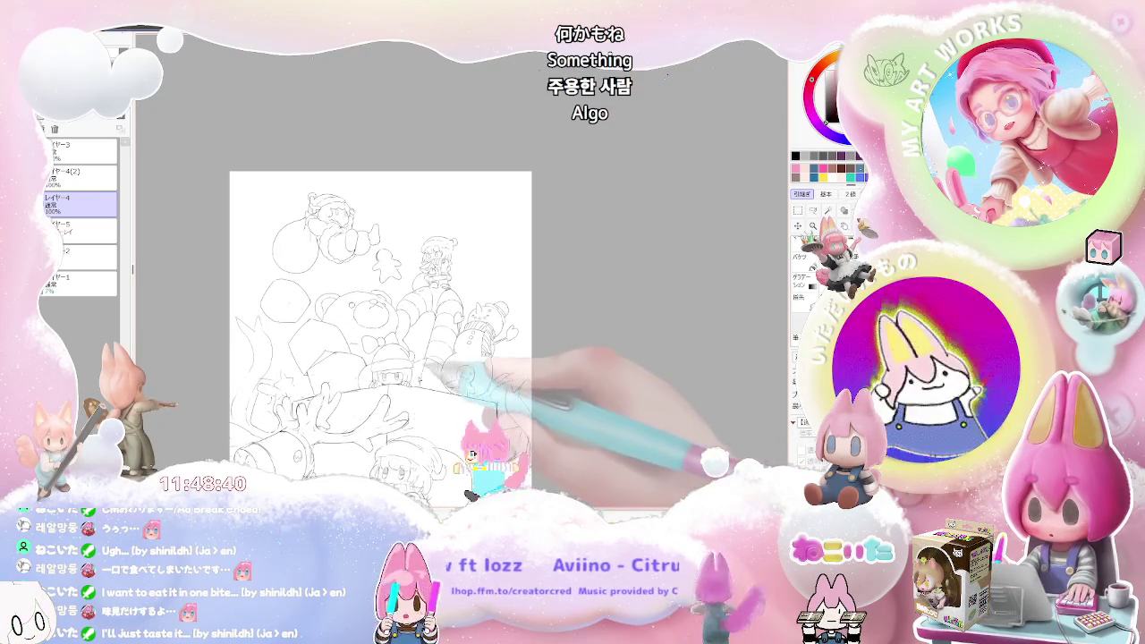
scroll(340, 219, up, 1)
scroll(340, 219, up, 2)
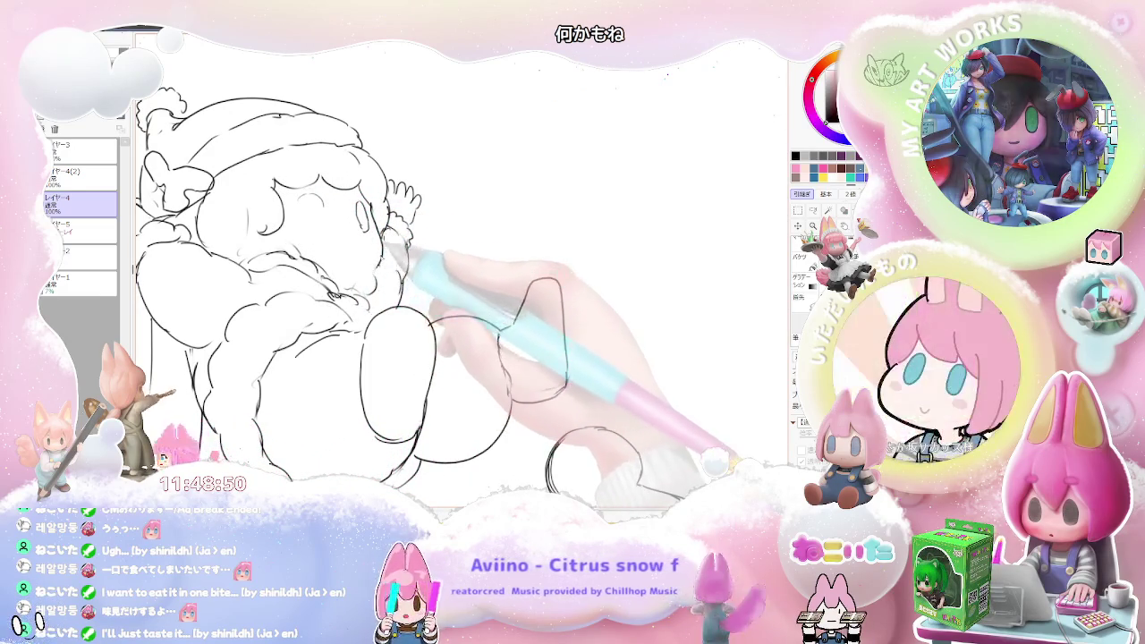
Step: Zoom out from the Santa girl's face until the whole Christmas sketch page fits the window
key(ctrl+minus)
key(ctrl+minus)
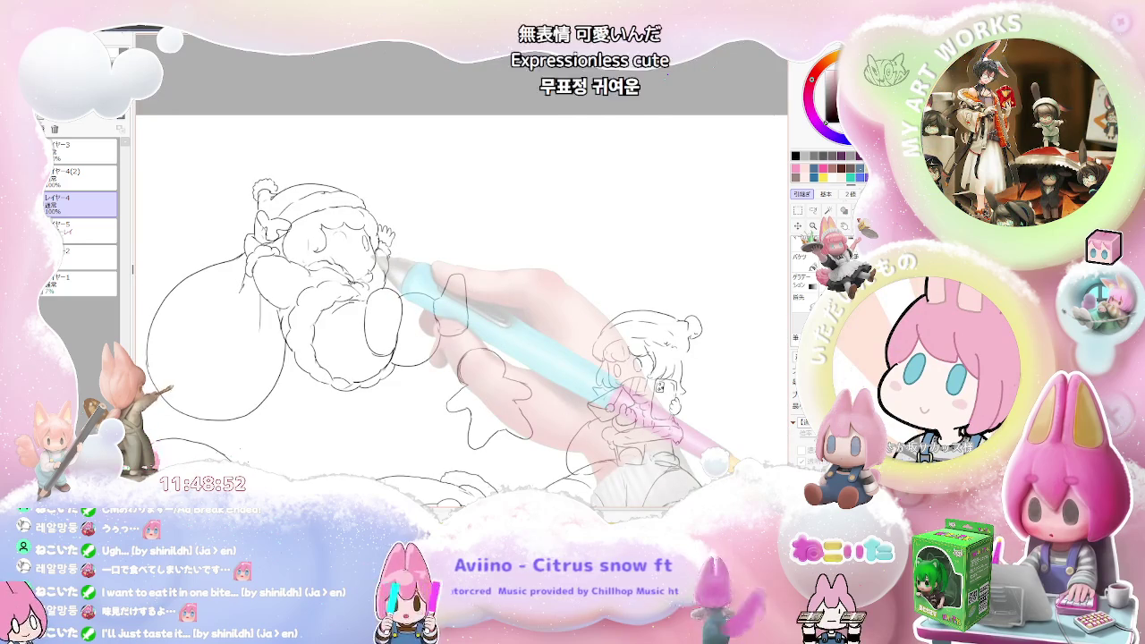
key(ctrl+plus)
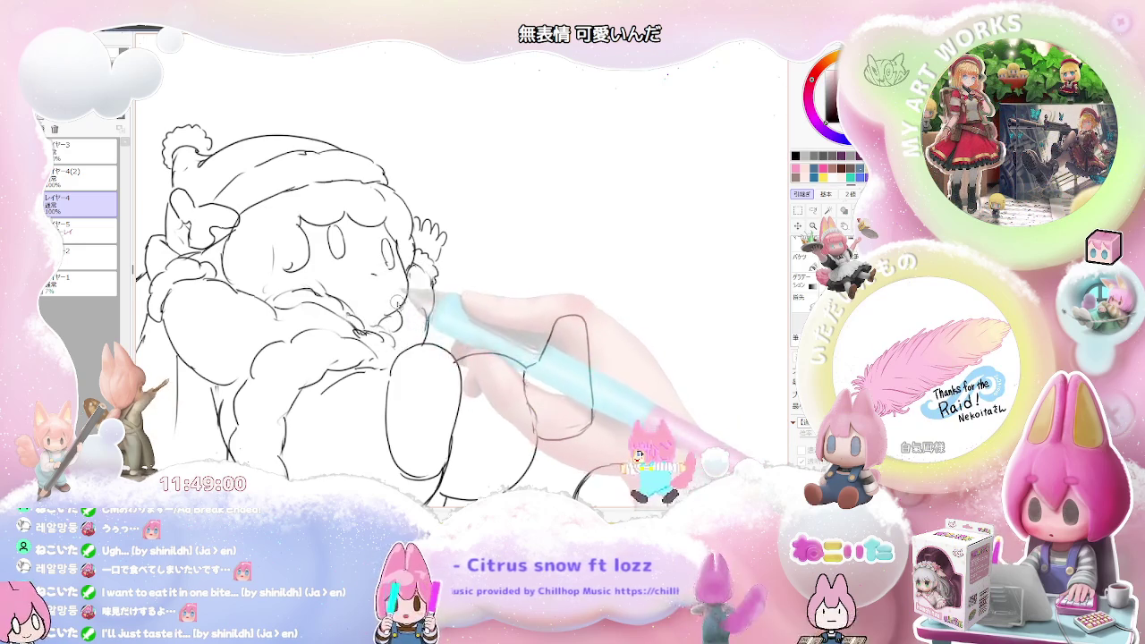
key(ctrl+minus)
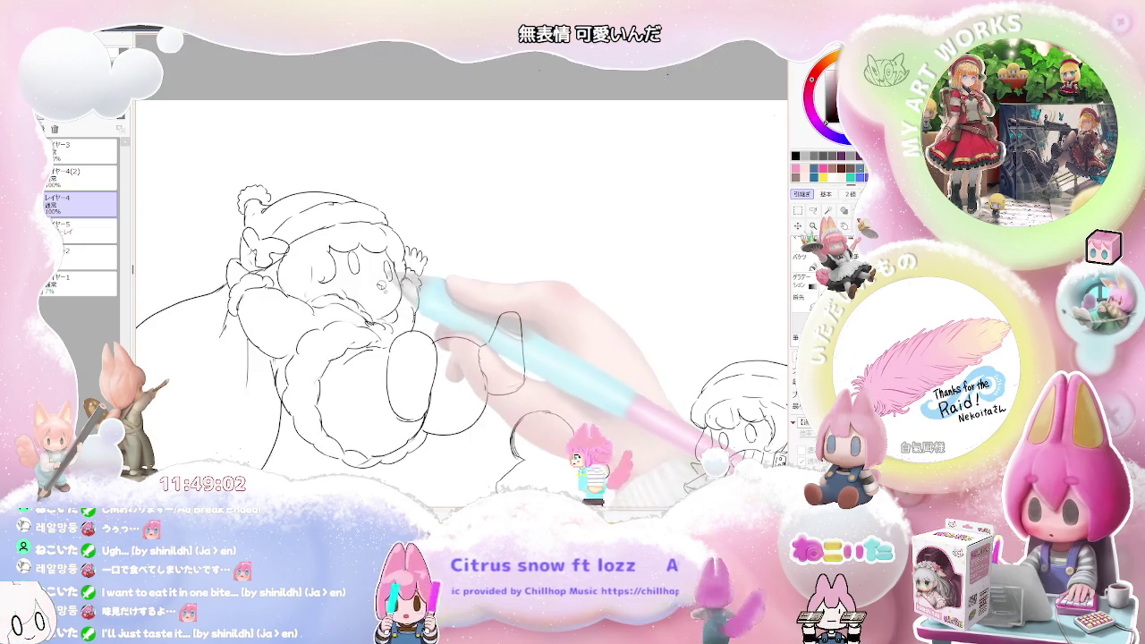
key(ctrl+minus)
key(ctrl+minus)
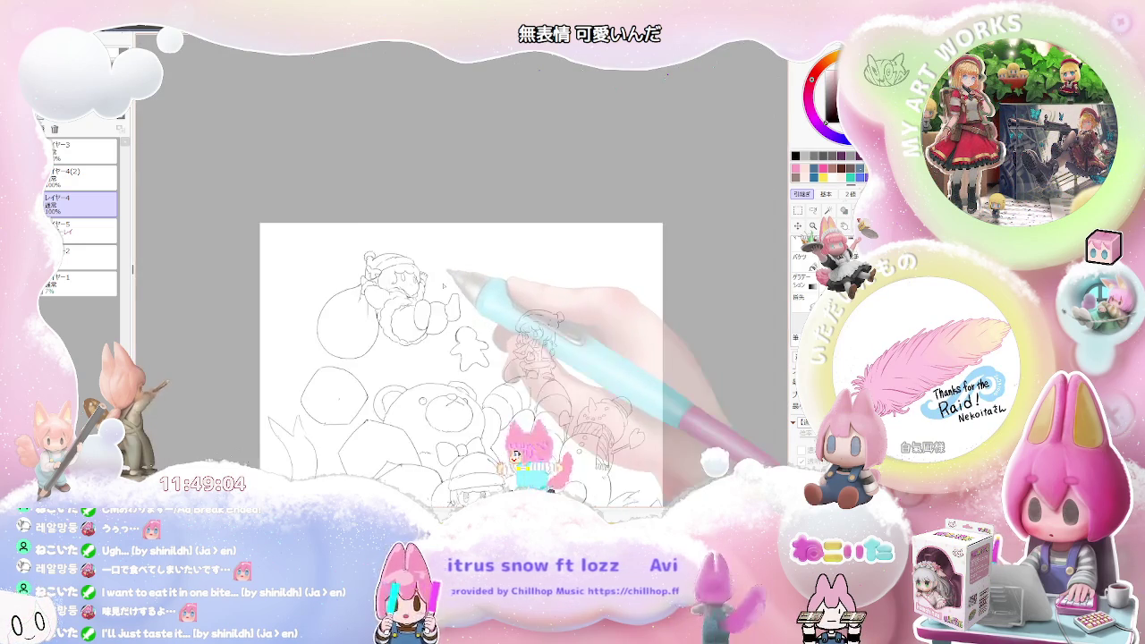
key(ctrl+minus)
key(ctrl+minus)
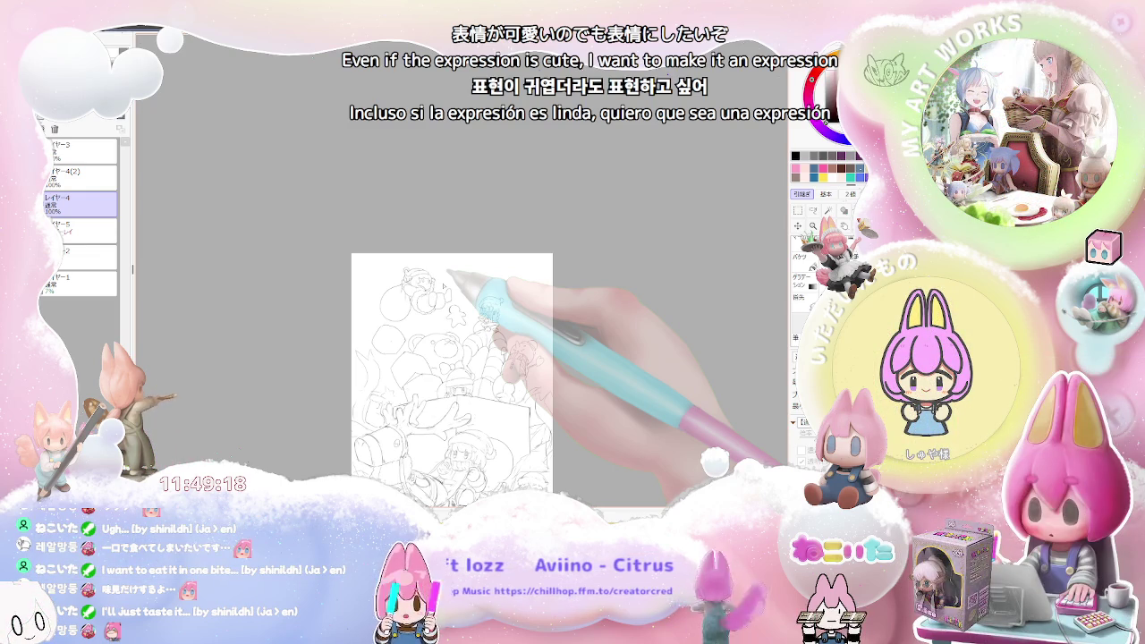
key(ctrl+plus)
key(ctrl+plus)
key(ctrl+plus)
key(ctrl+plus)
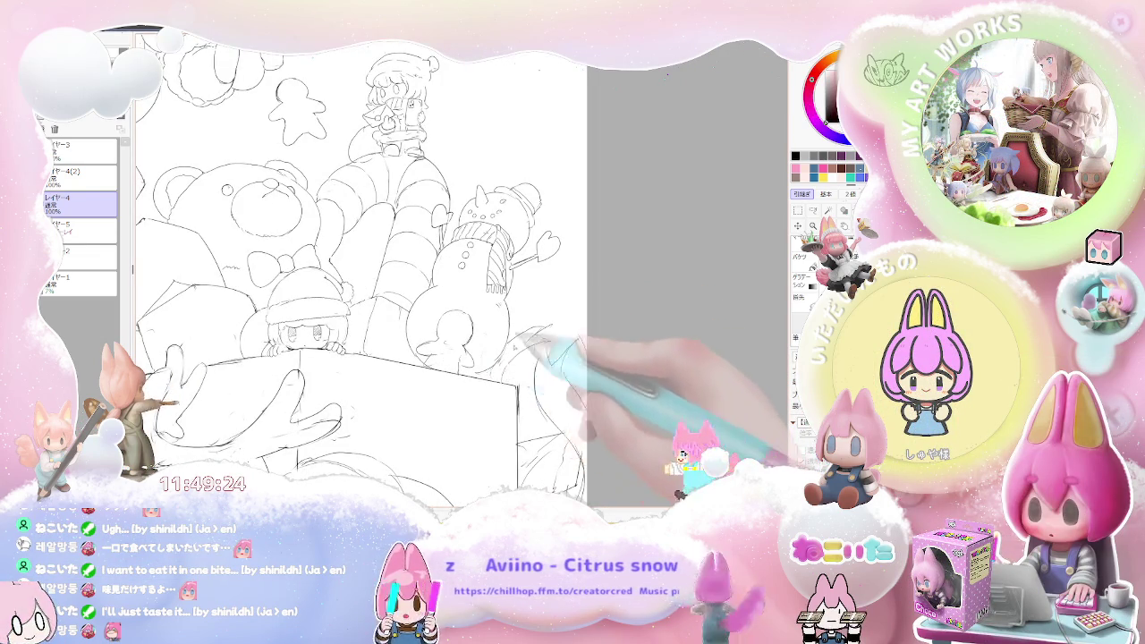
key(ctrl+minus)
key(ctrl+minus)
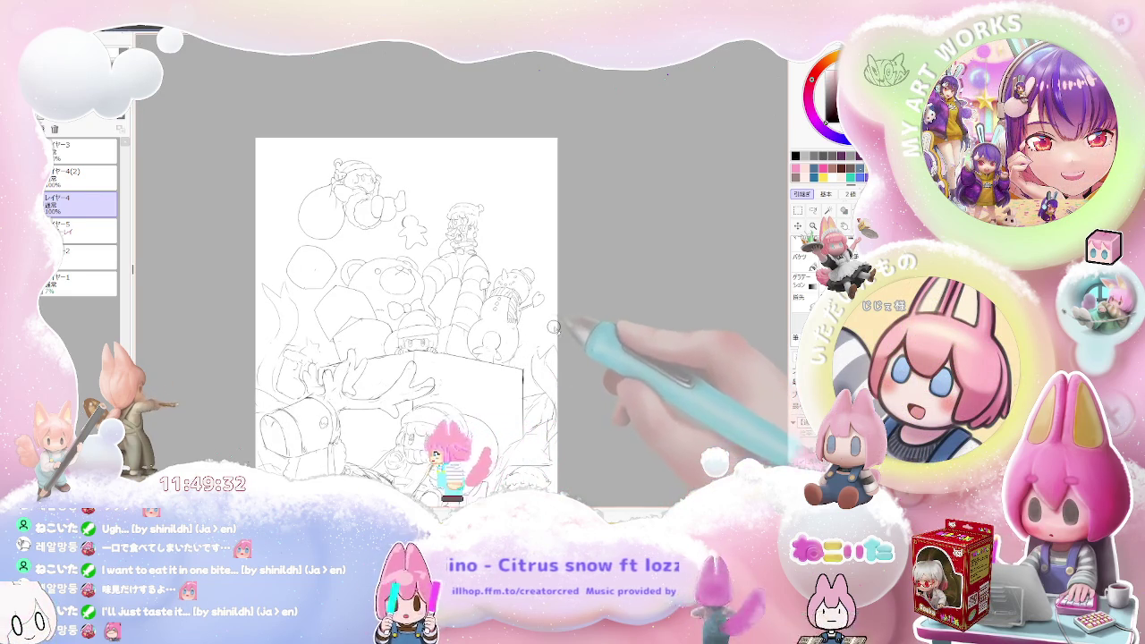
drag(595, 405, 576, 355)
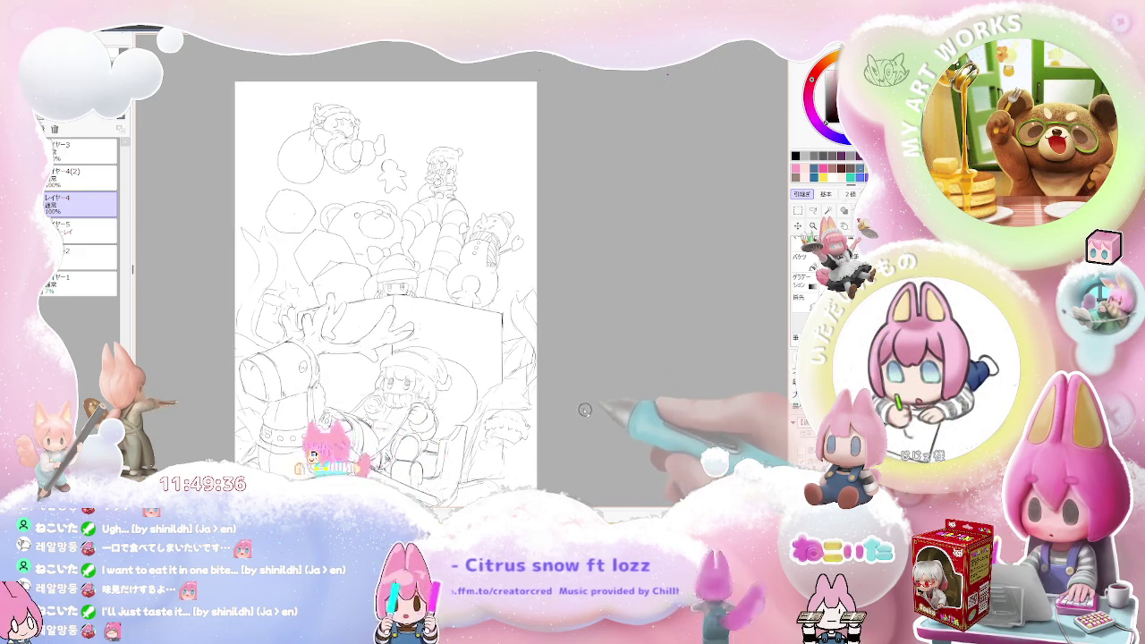
key(ctrl+plus)
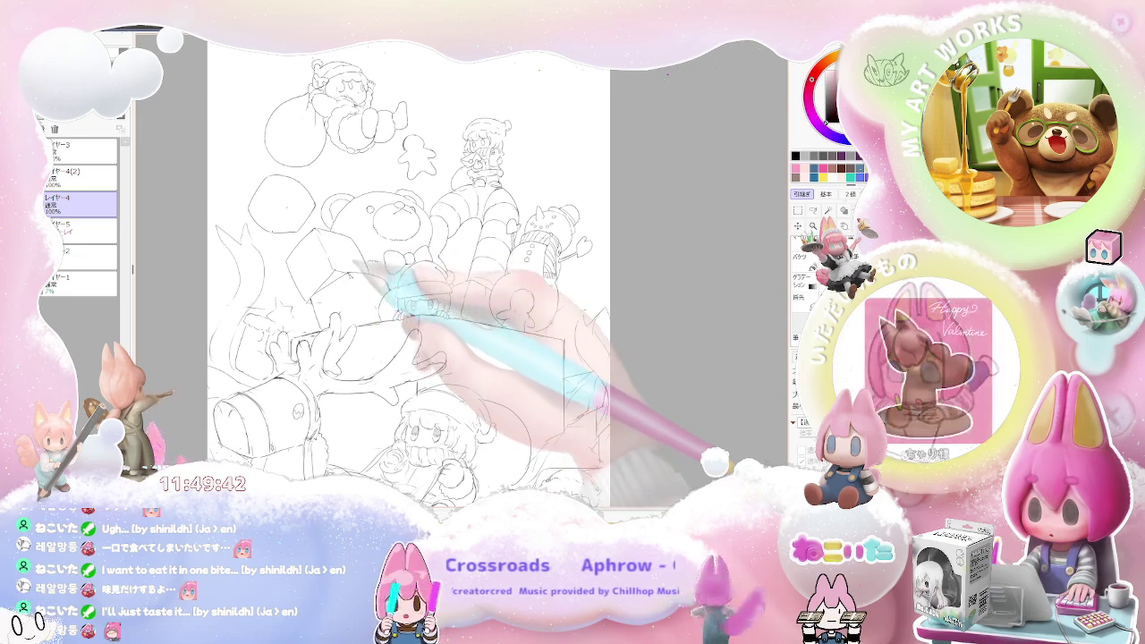
key(ctrl+minus)
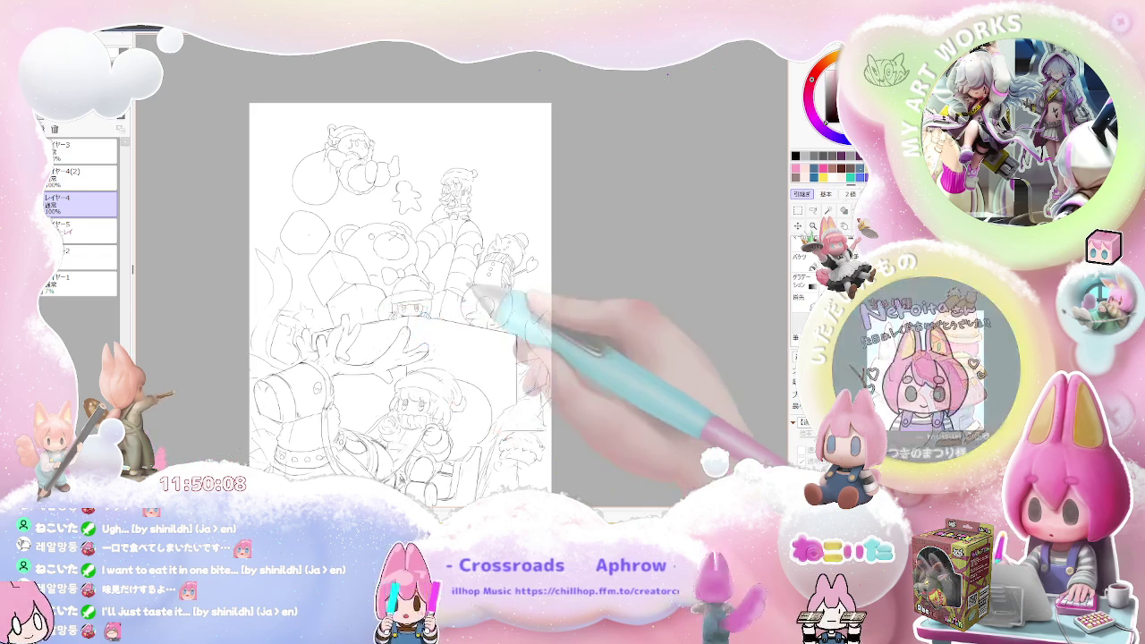
Step: Hatch the large gift box with parallel diagonal pencil stripes
scroll(456, 313, up, 1)
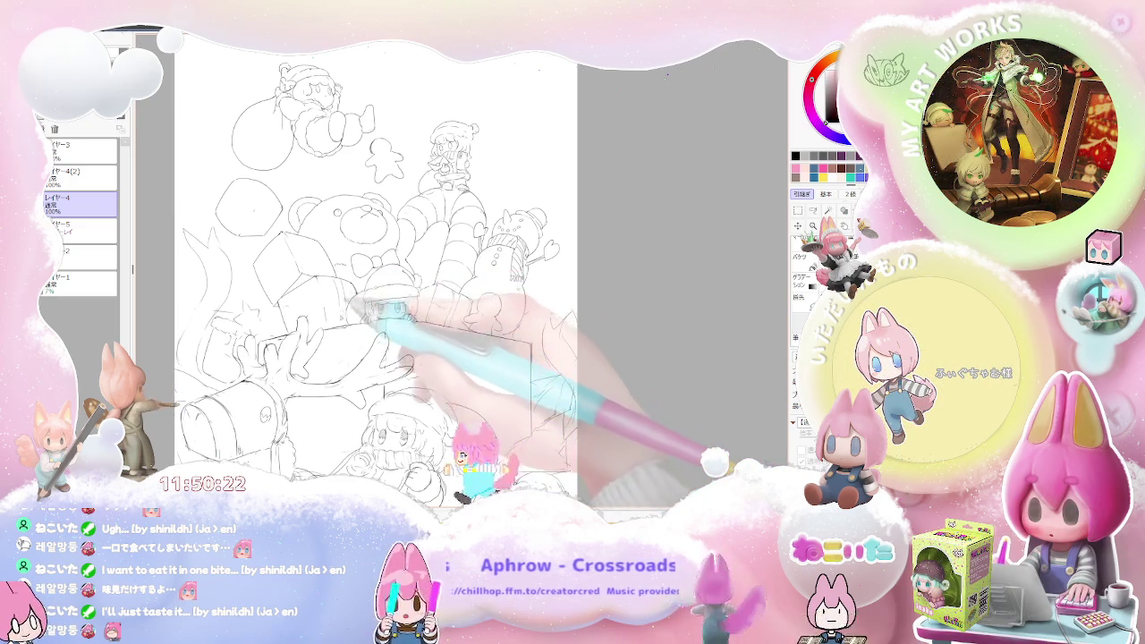
scroll(389, 325, down, 2)
scroll(389, 323, down, 2)
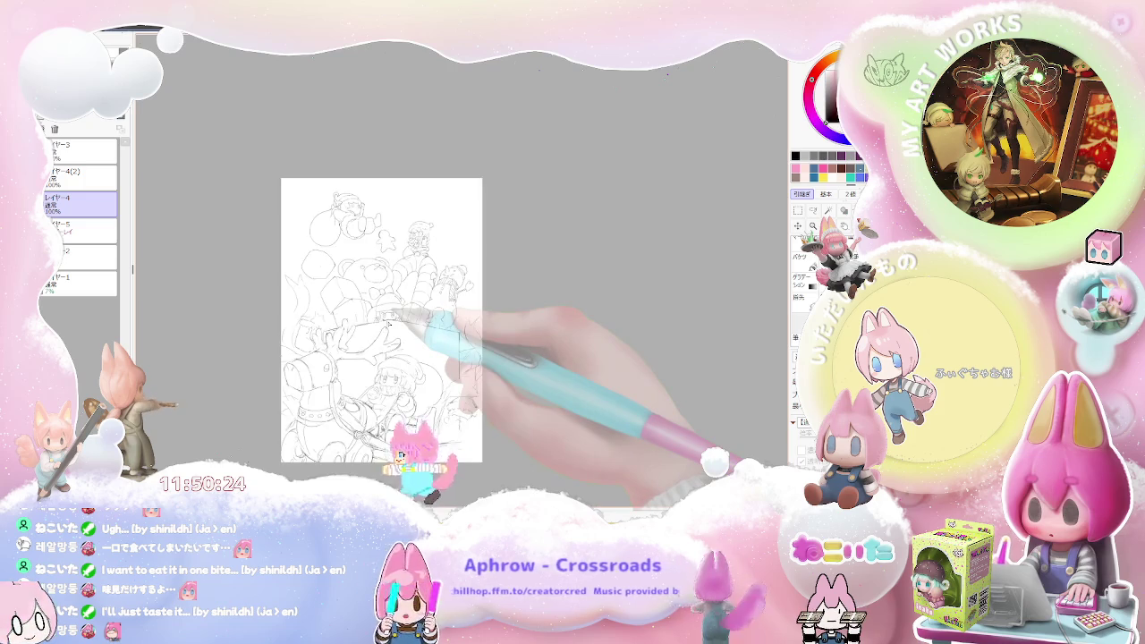
scroll(388, 323, up, 3)
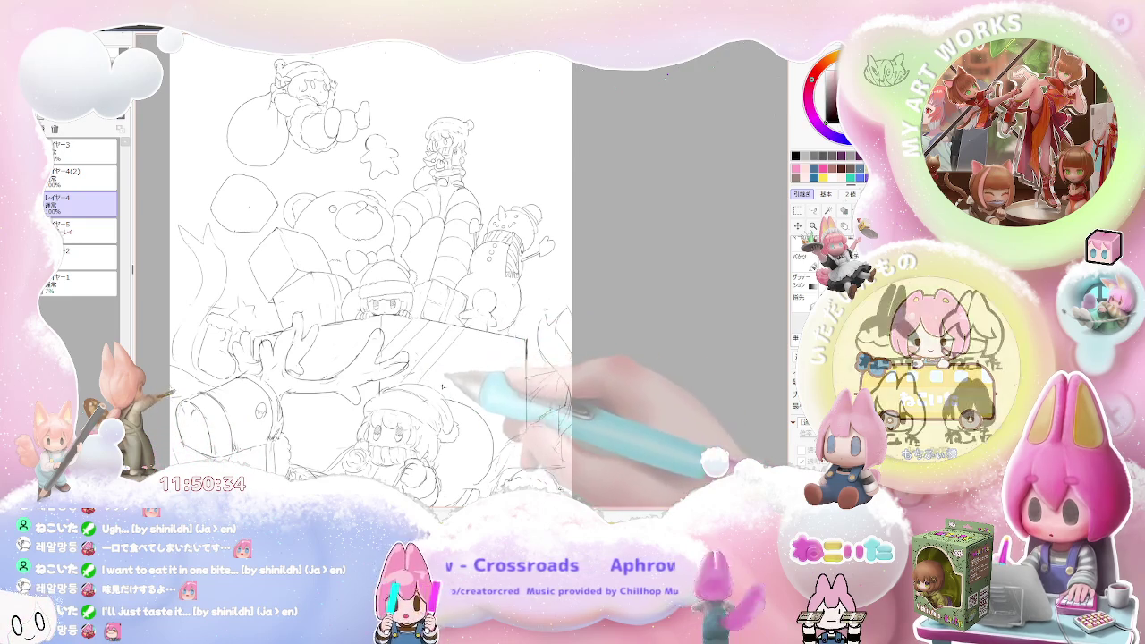
drag(465, 376, 523, 331)
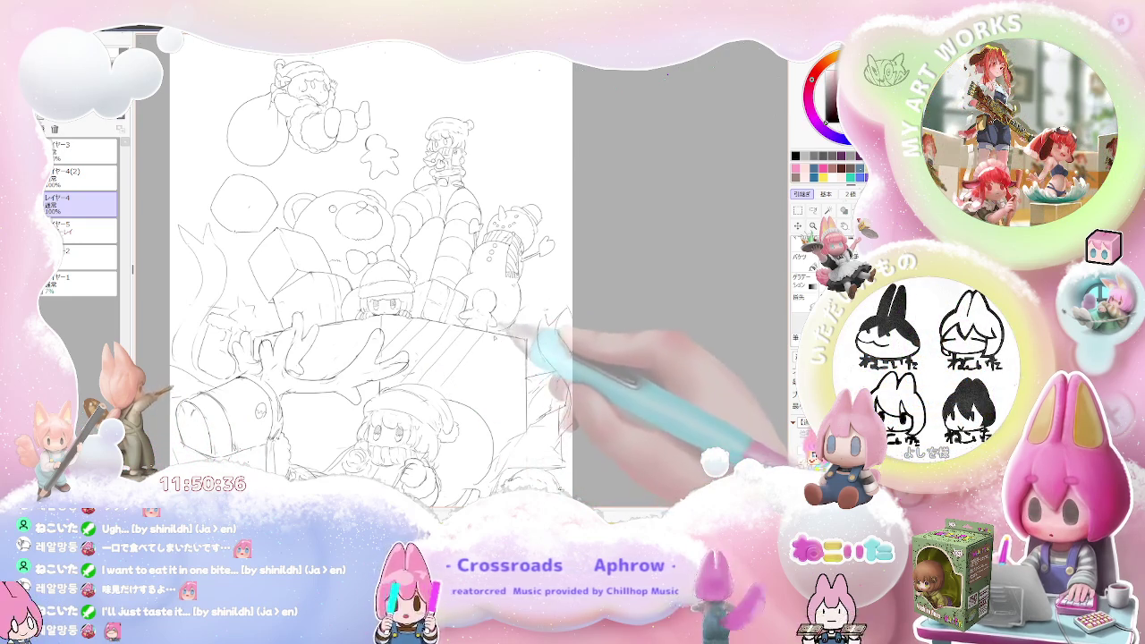
drag(447, 389, 519, 344)
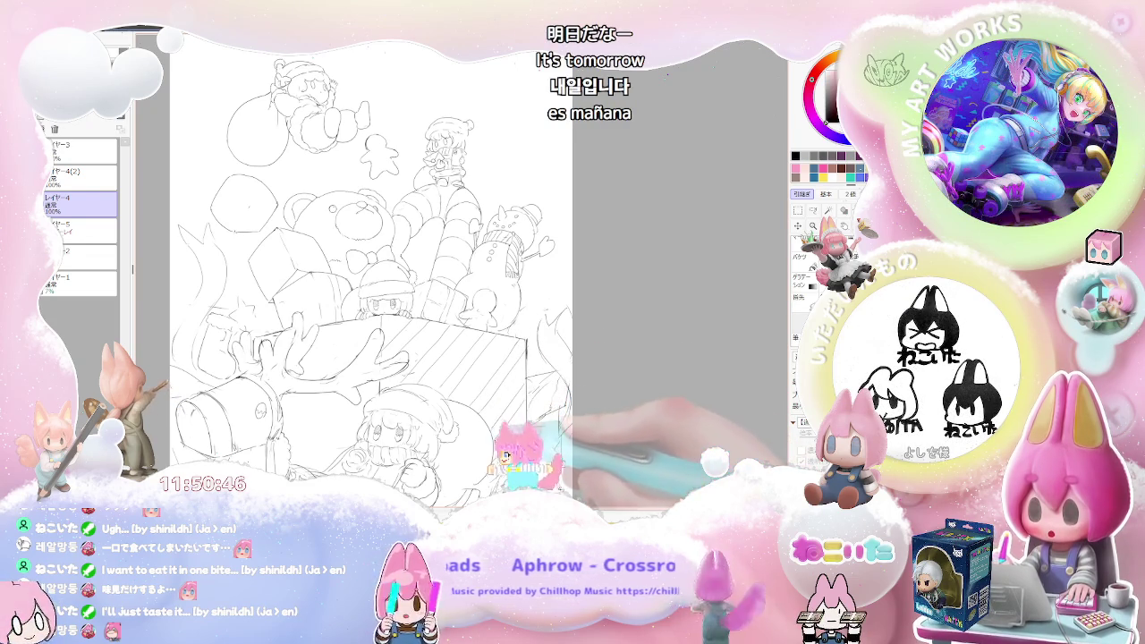
key(ctrl+minus)
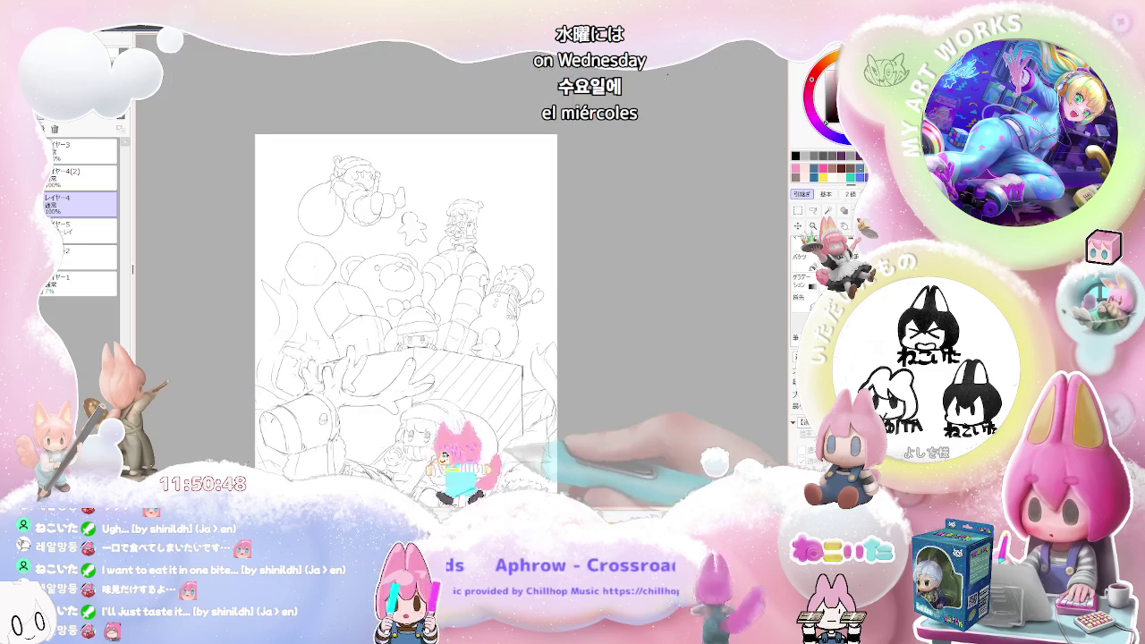
key(ctrl+plus)
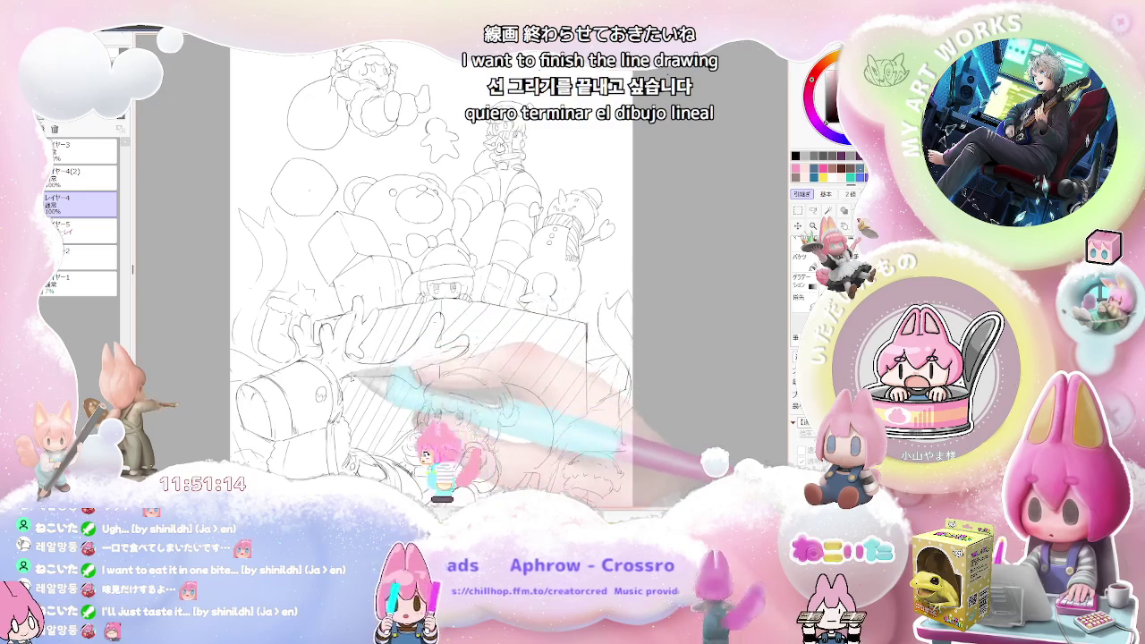
key(minus)
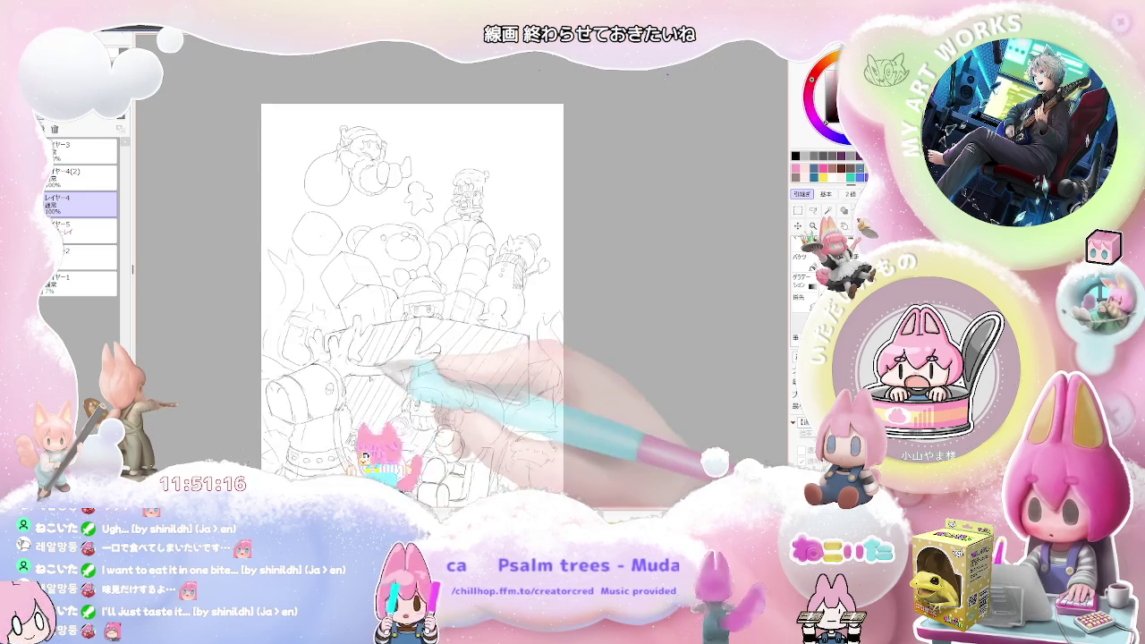
key(minus)
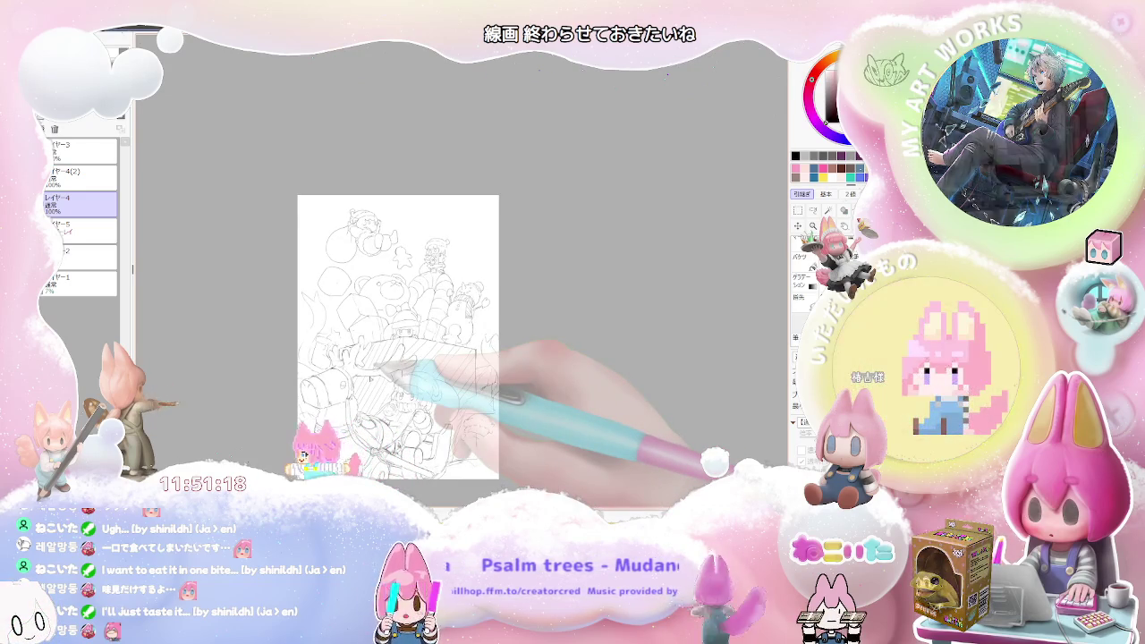
key(plus)
key(minus)
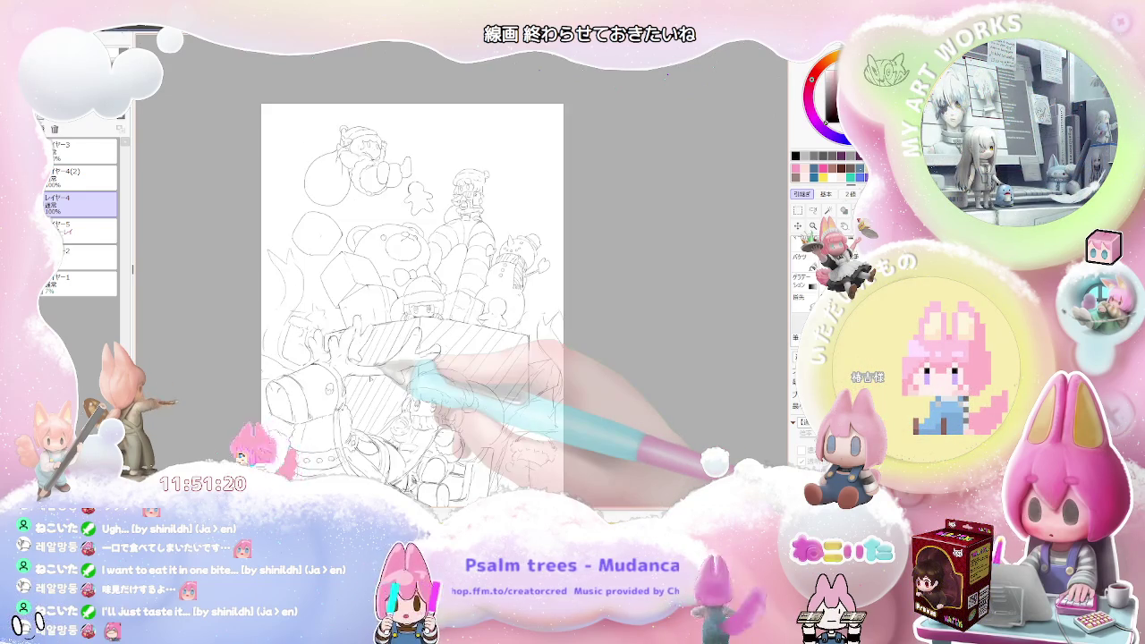
key(minus)
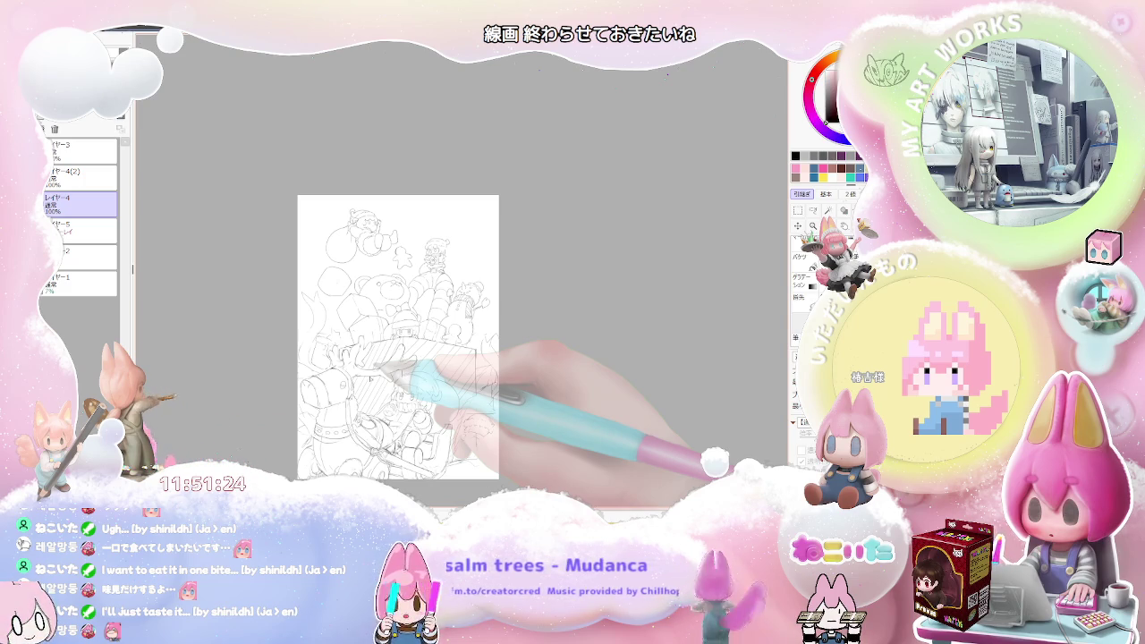
key(plus)
key(plus)
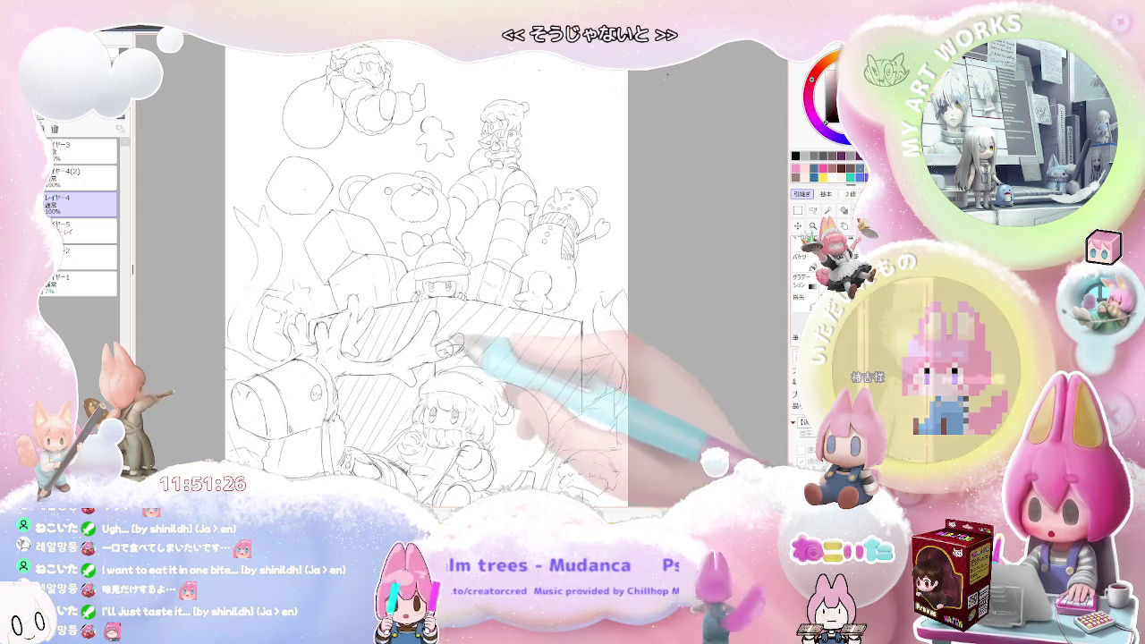
key(minus)
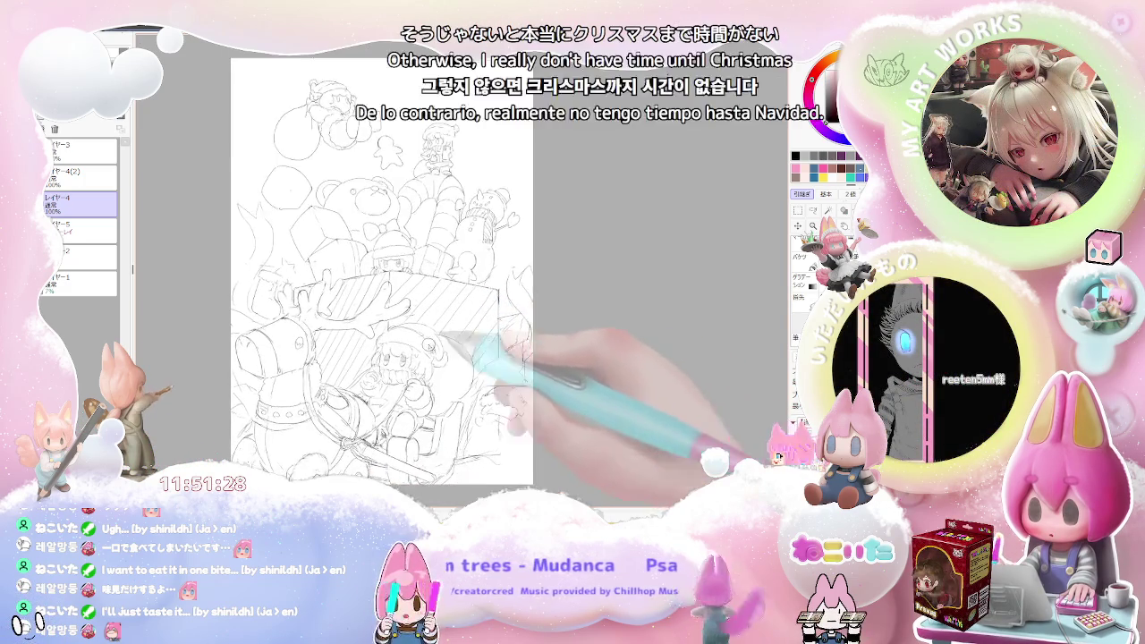
key(plus)
key(plus)
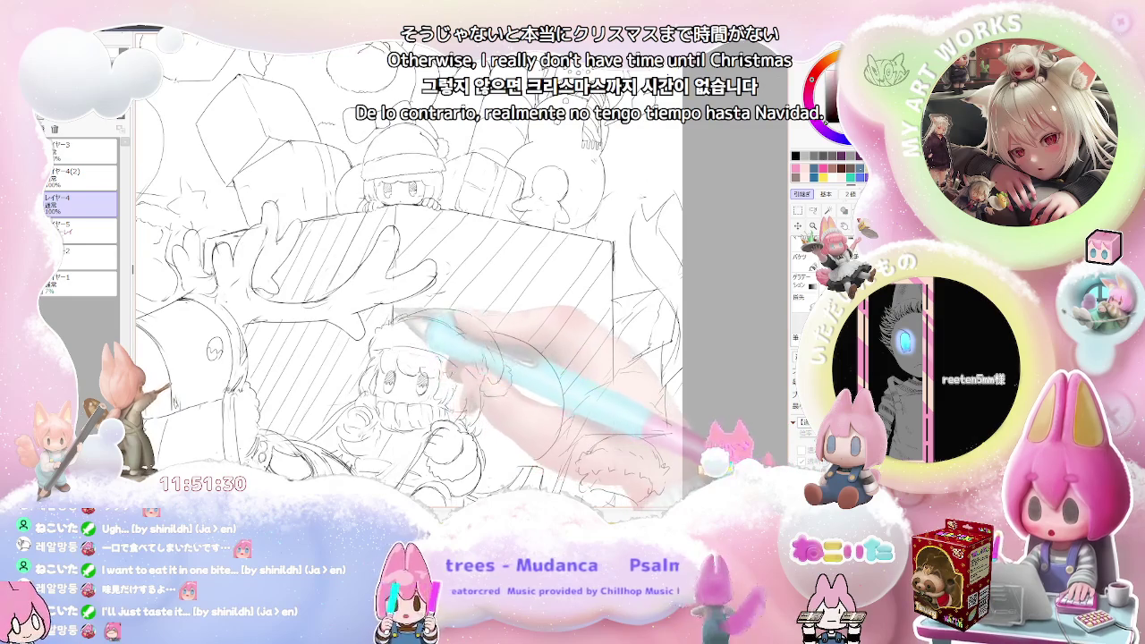
key(minus)
key(minus)
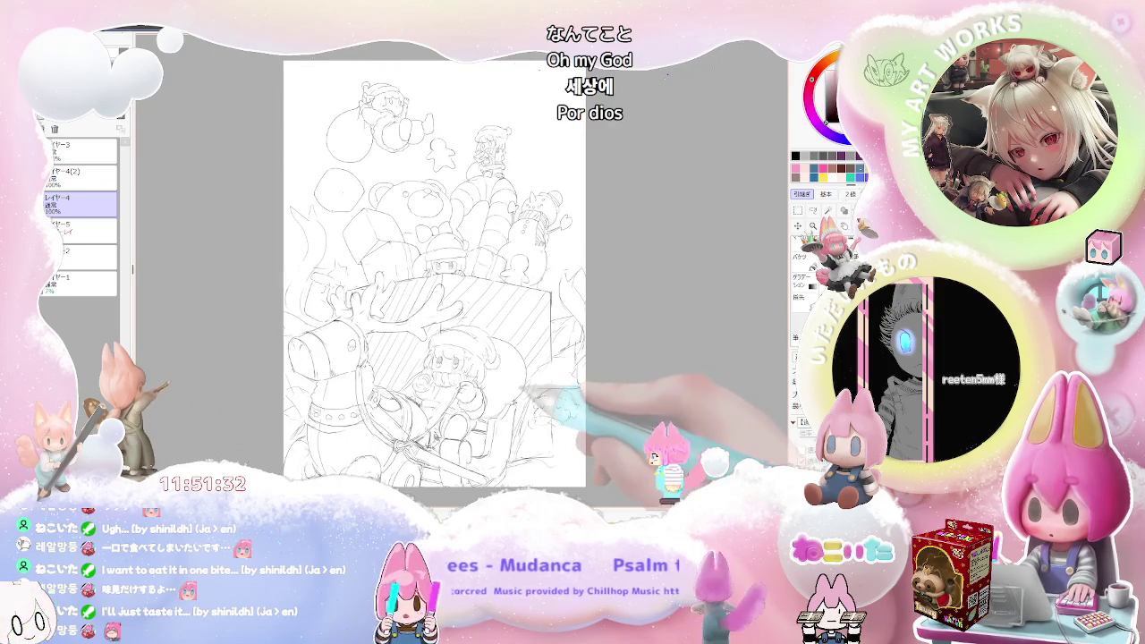
key(plus)
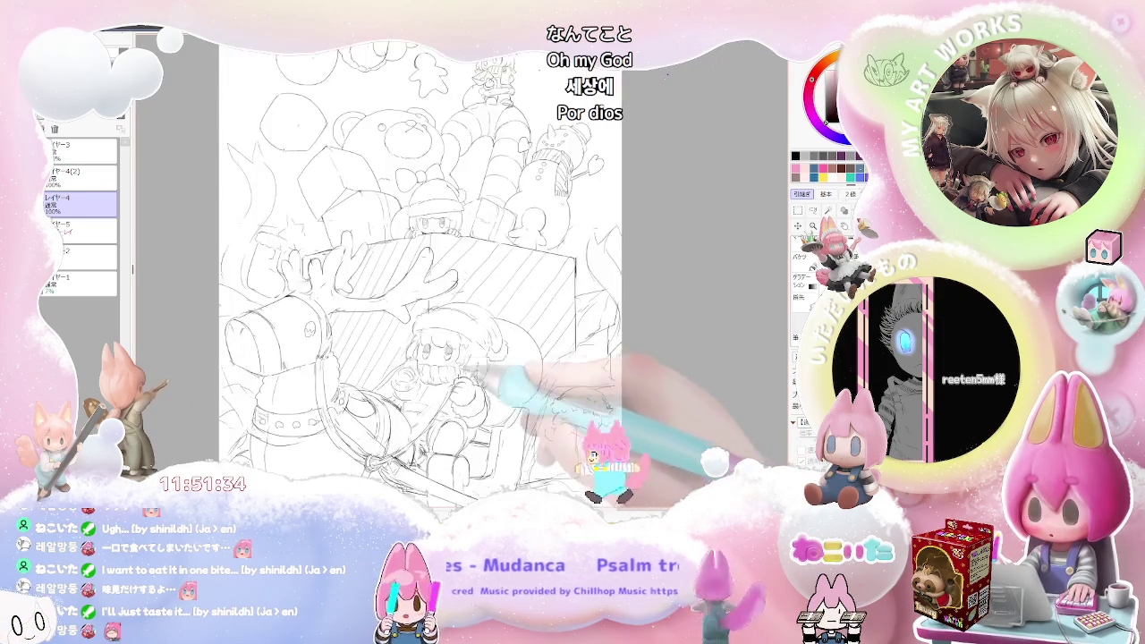
key(plus)
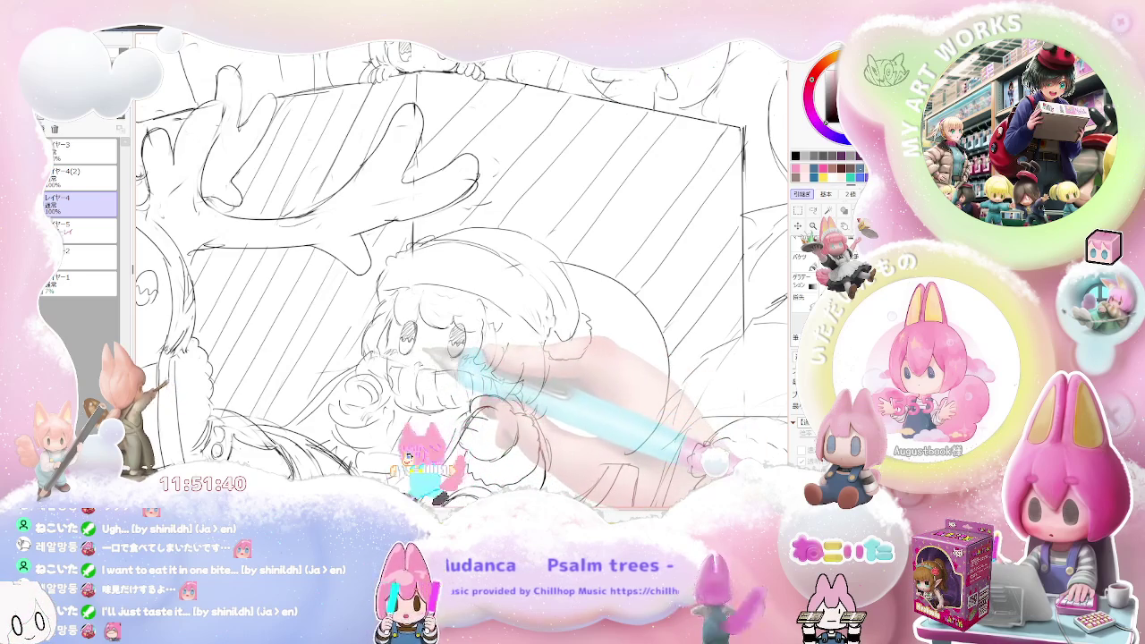
key(ctrl+minus)
key(ctrl+minus)
key(ctrl+minus)
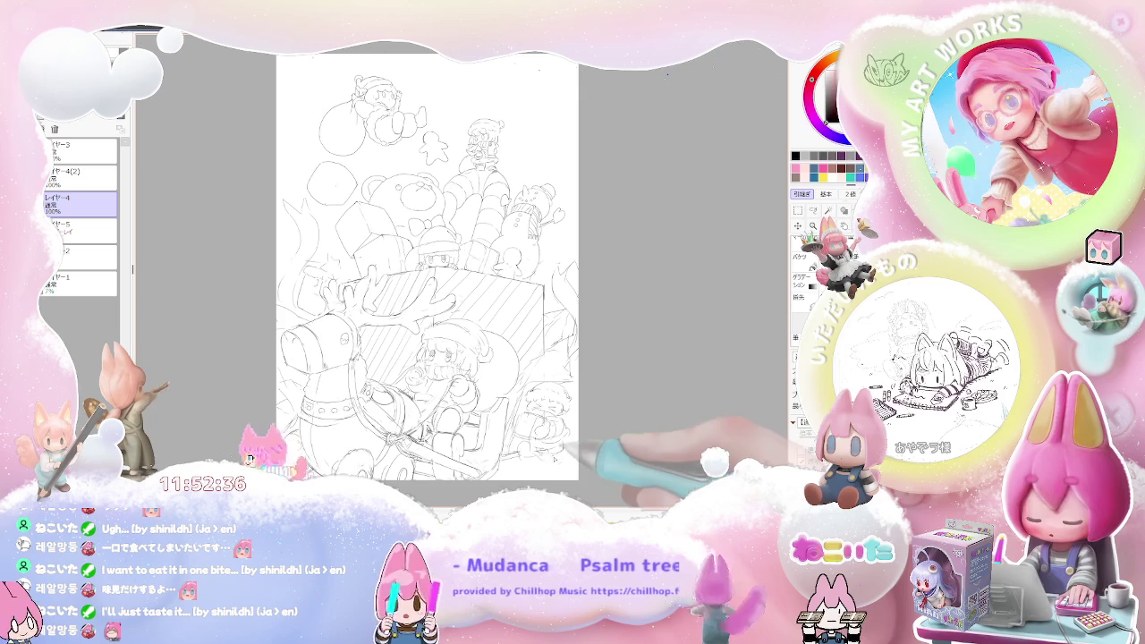
Step: Scroll to zoom in on the small hat-wearing figure at the lower right
scroll(575, 448, down, 1)
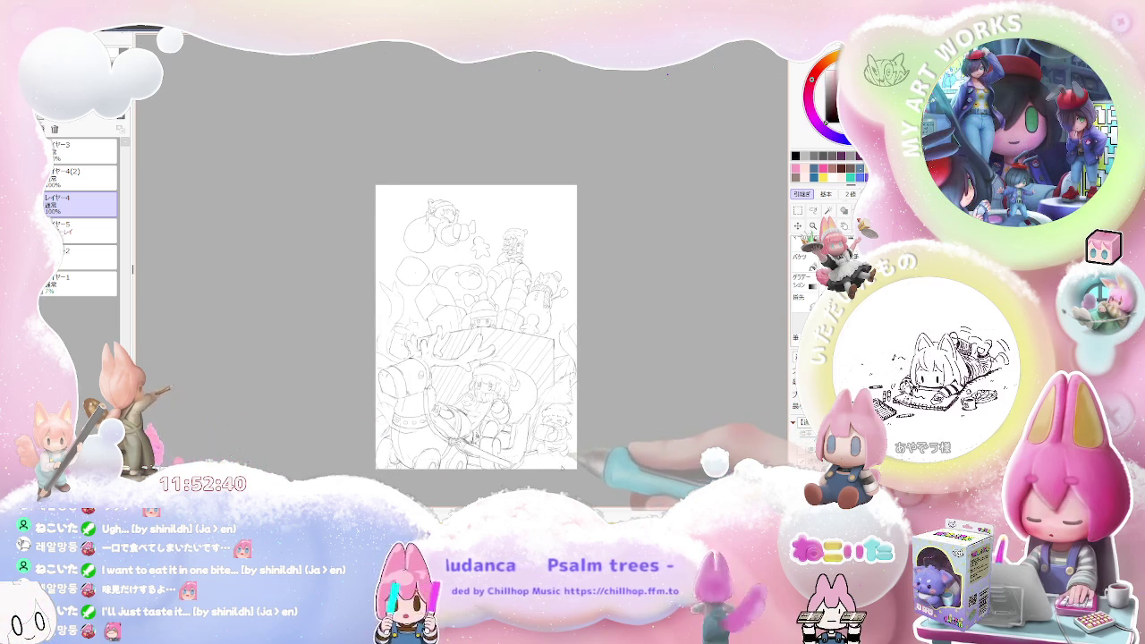
scroll(564, 464, up, 2)
scroll(564, 464, up, 1)
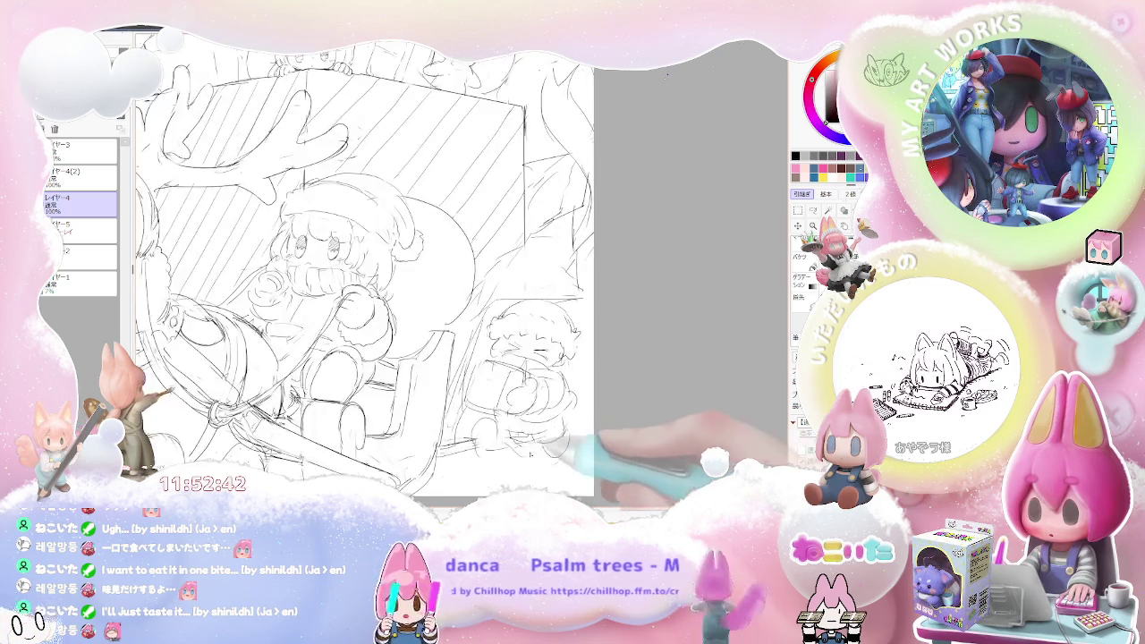
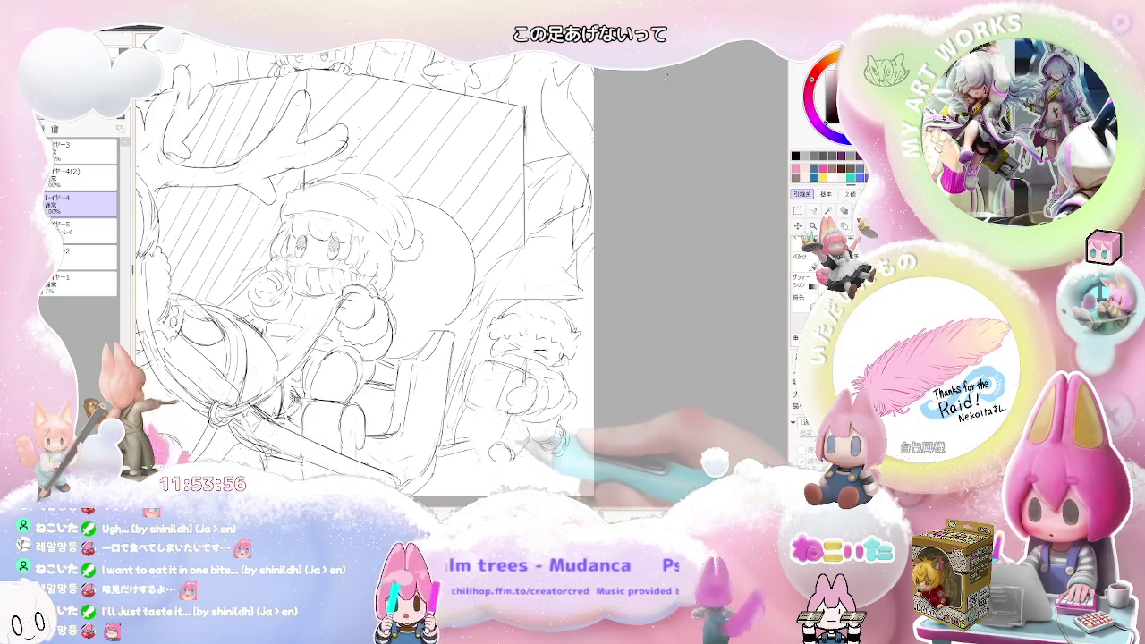
Step: Sketch a small round head, a wheel shape and a small circle for the lower-right figure
key(ctrl+minus)
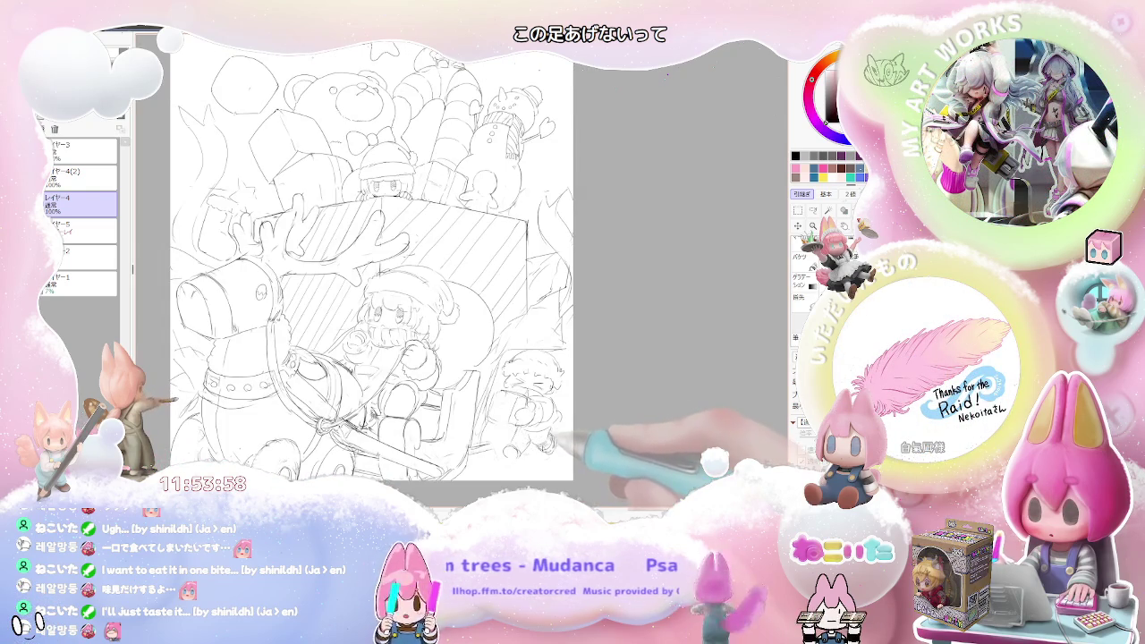
key(ctrl+plus)
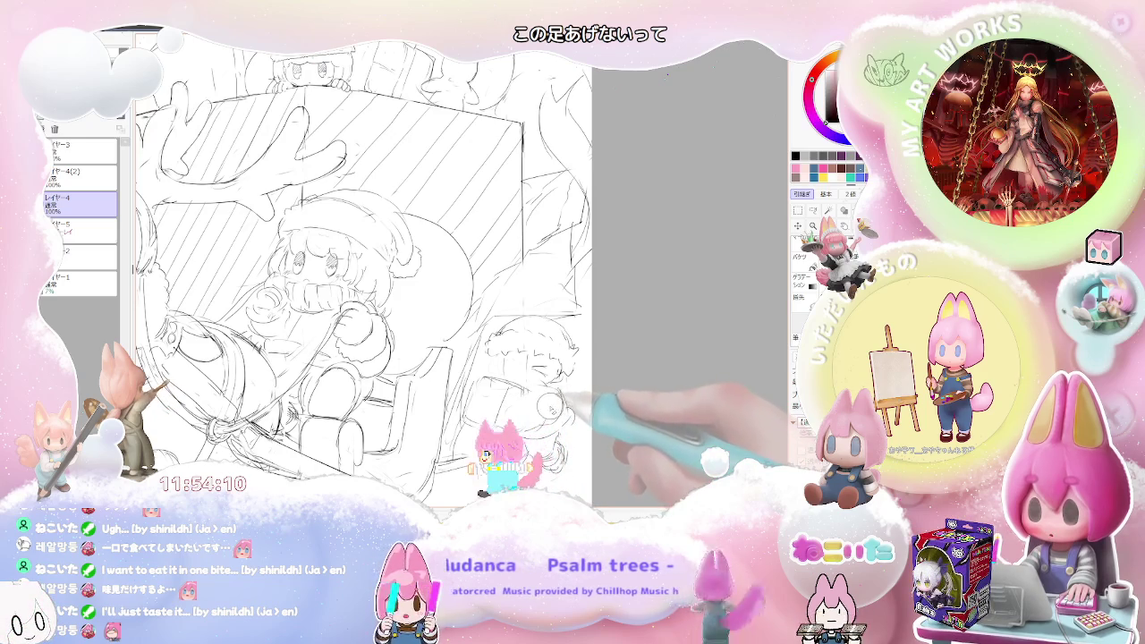
key(ctrl+minus)
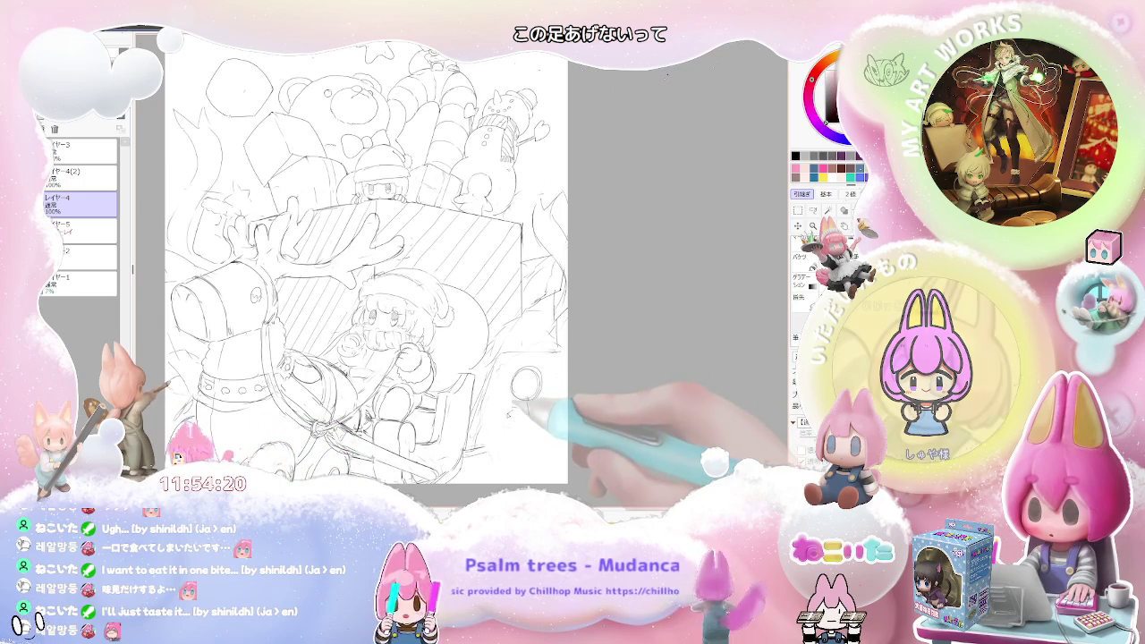
drag(515, 398, 508, 409)
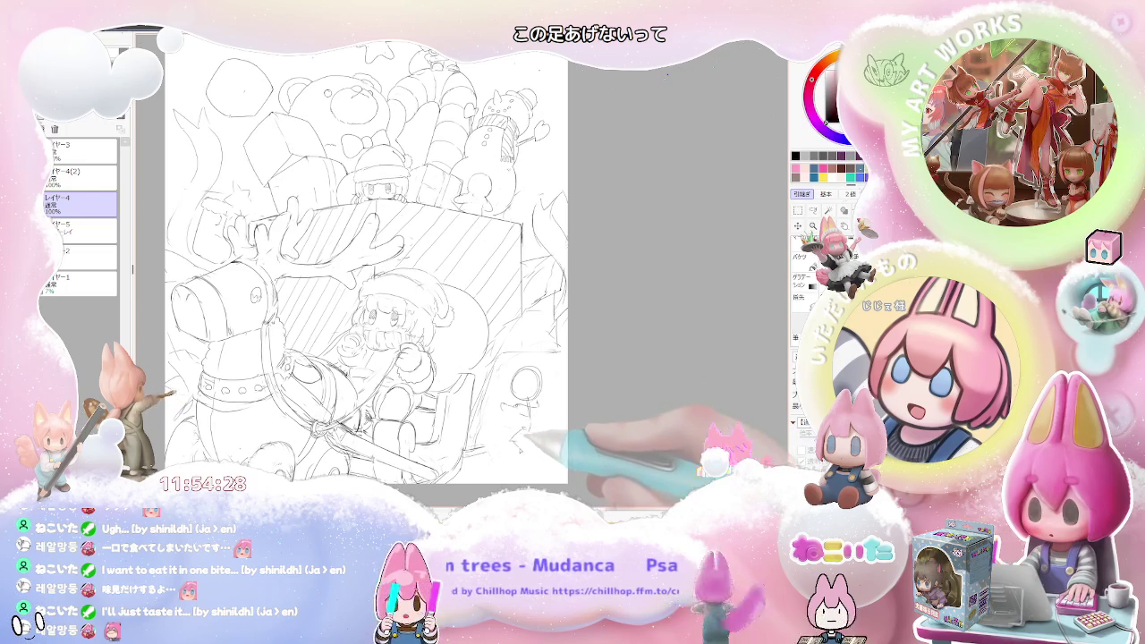
drag(521, 438, 540, 458)
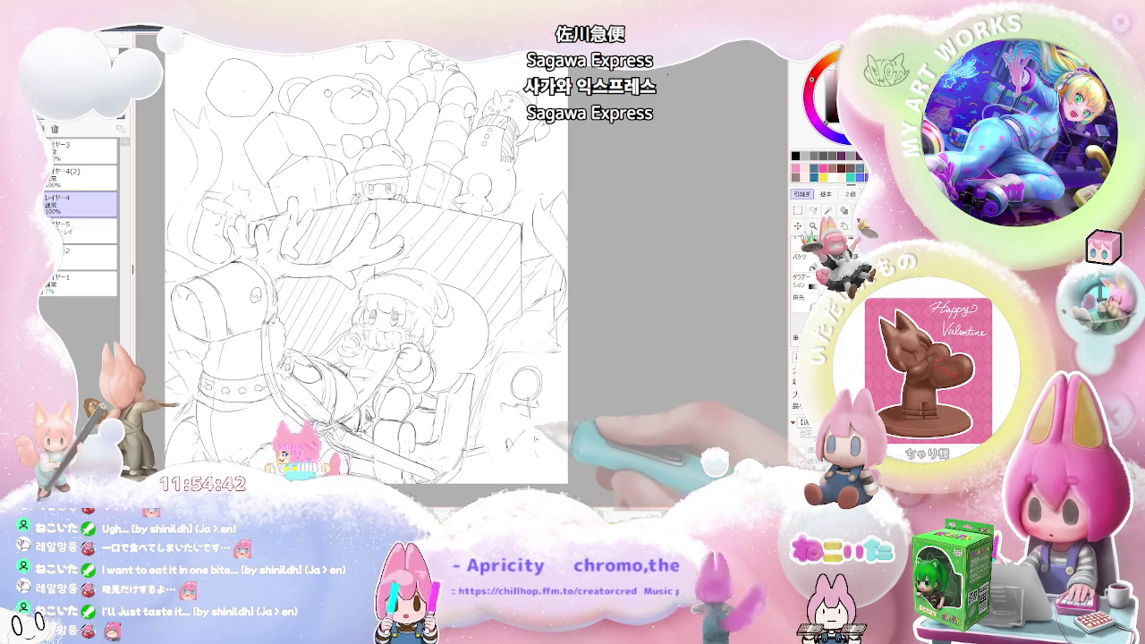
drag(526, 423, 537, 428)
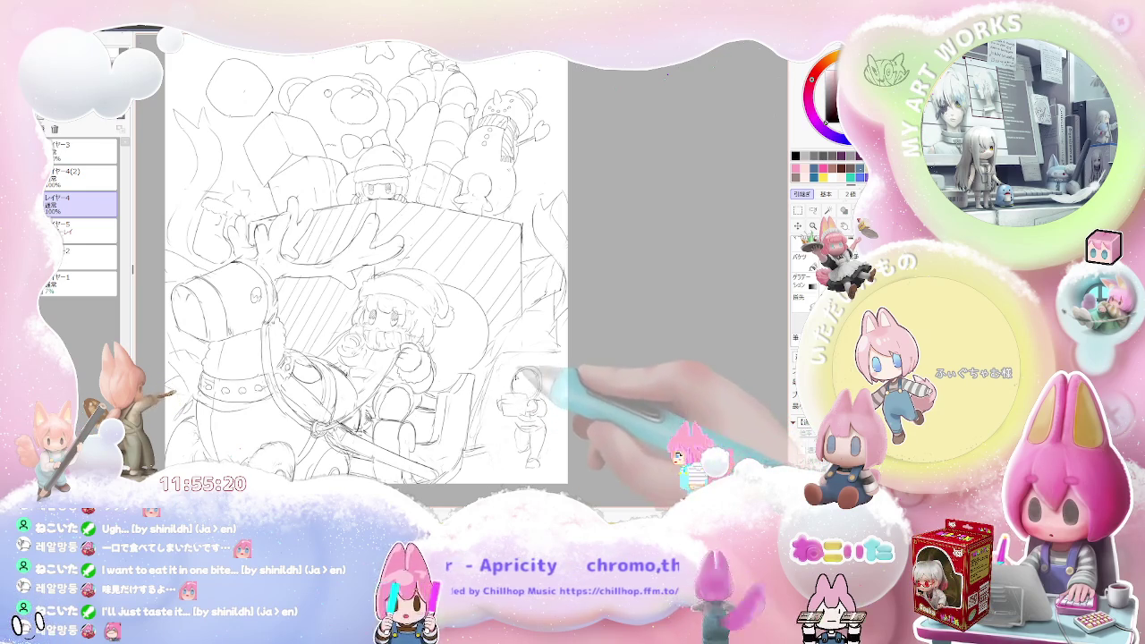
scroll(548, 370, down, 1)
Step: Add pencil strokes to the small figure's body, then undo the rounded shape around its legs
scroll(548, 370, down, 1)
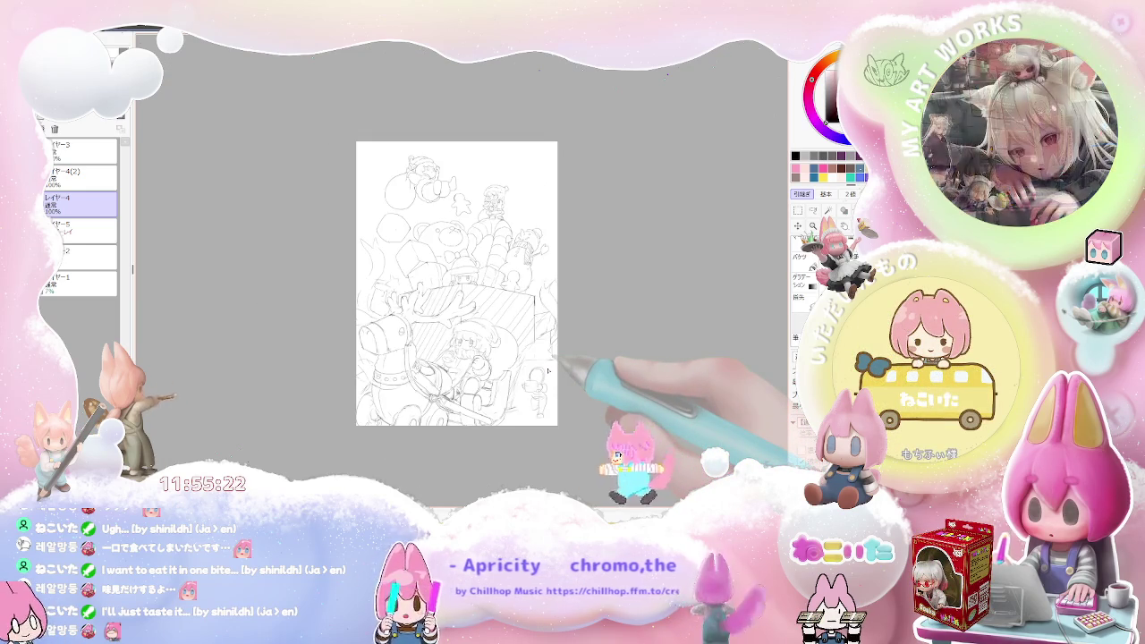
scroll(547, 370, up, 1)
scroll(541, 374, up, 1)
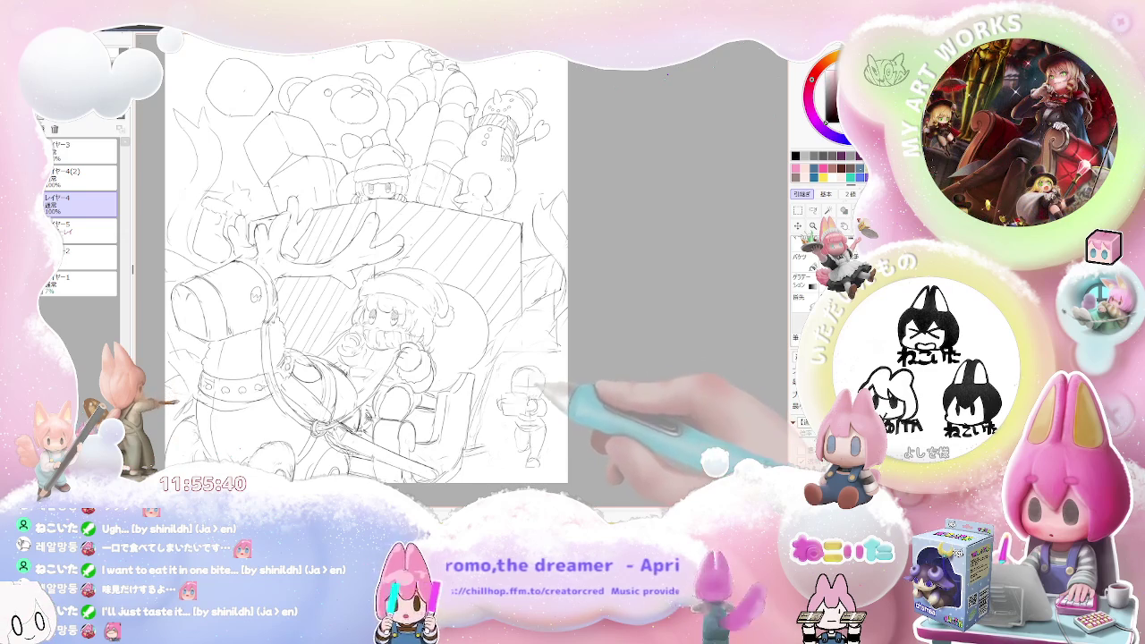
drag(528, 383, 523, 446)
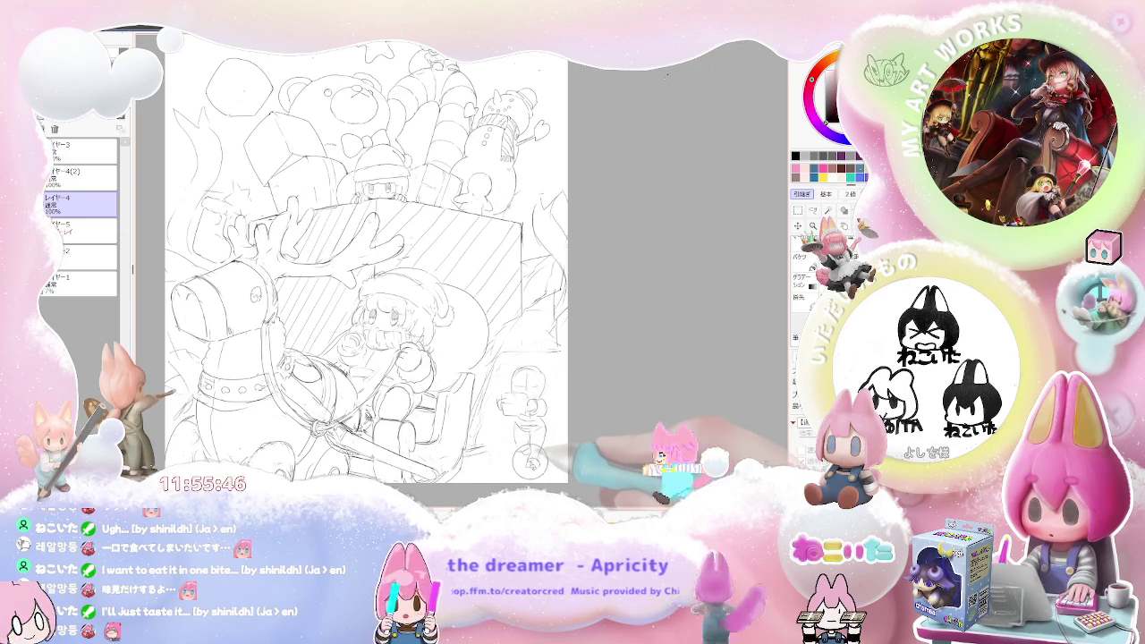
key(ctrl+z)
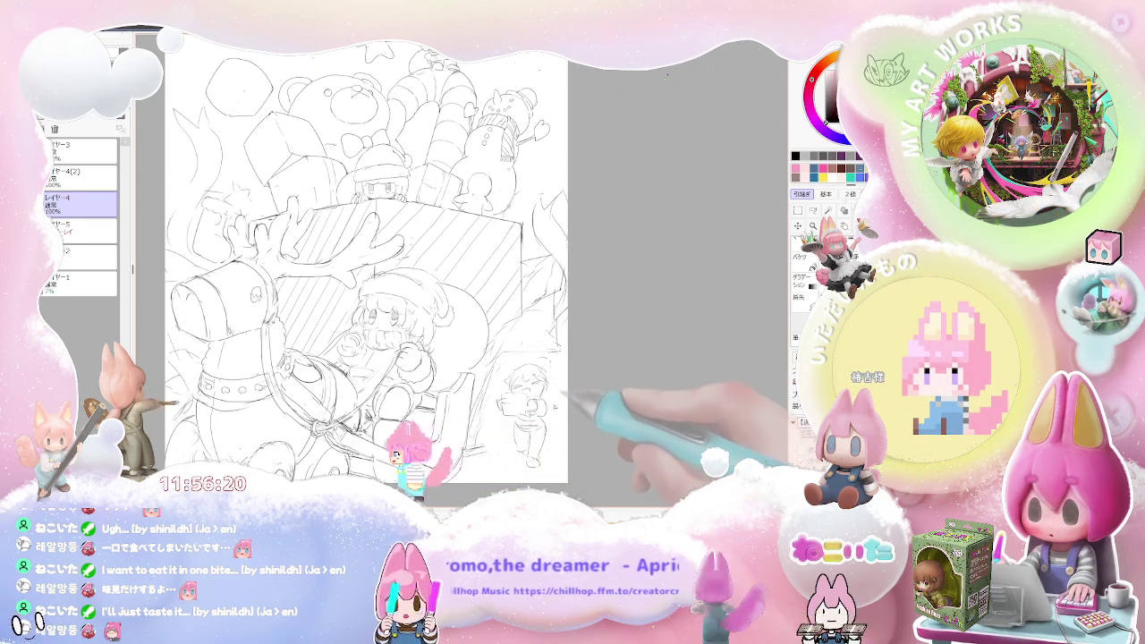
scroll(562, 442, down, 2)
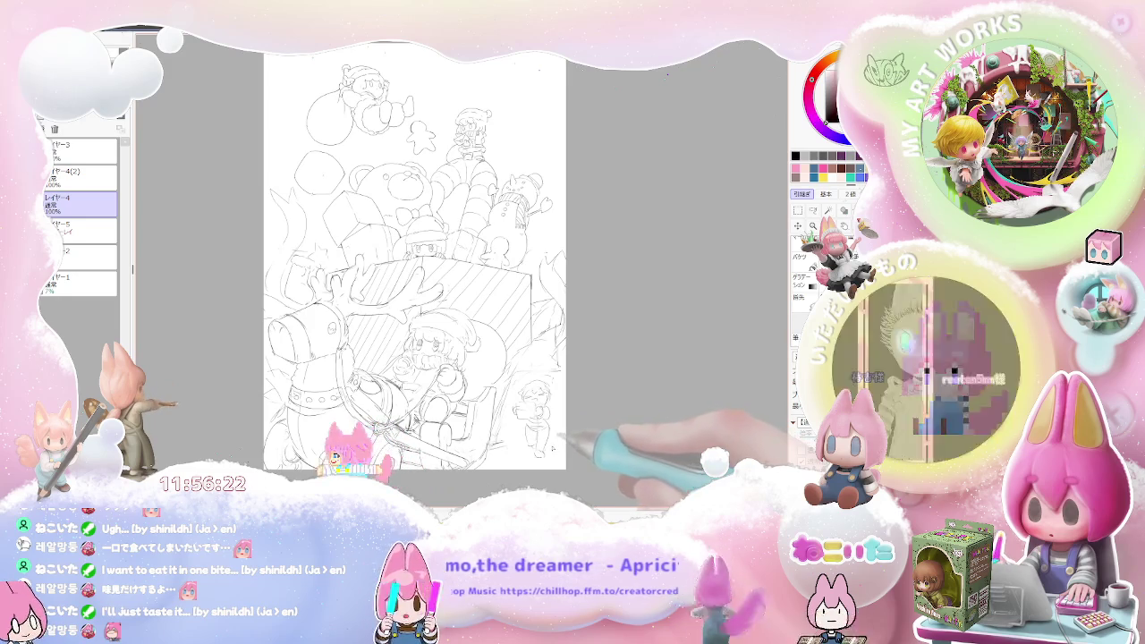
Step: Lasso-select the small lower-right character and transform it slightly upward
key(l)
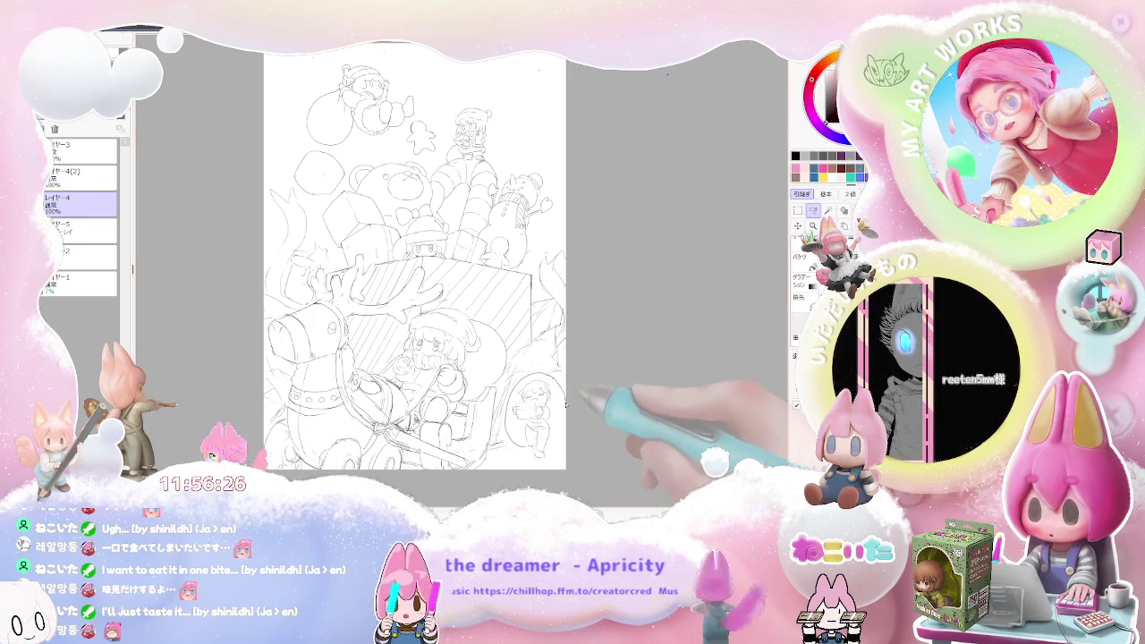
drag(548, 439, 551, 442)
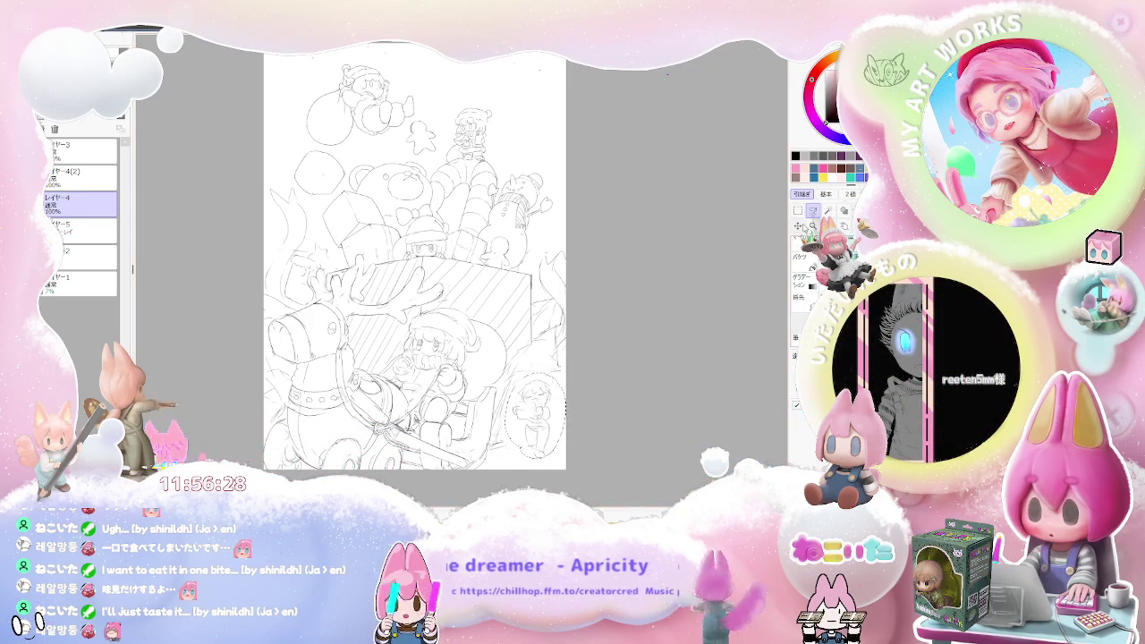
key(m)
key(ctrl+t)
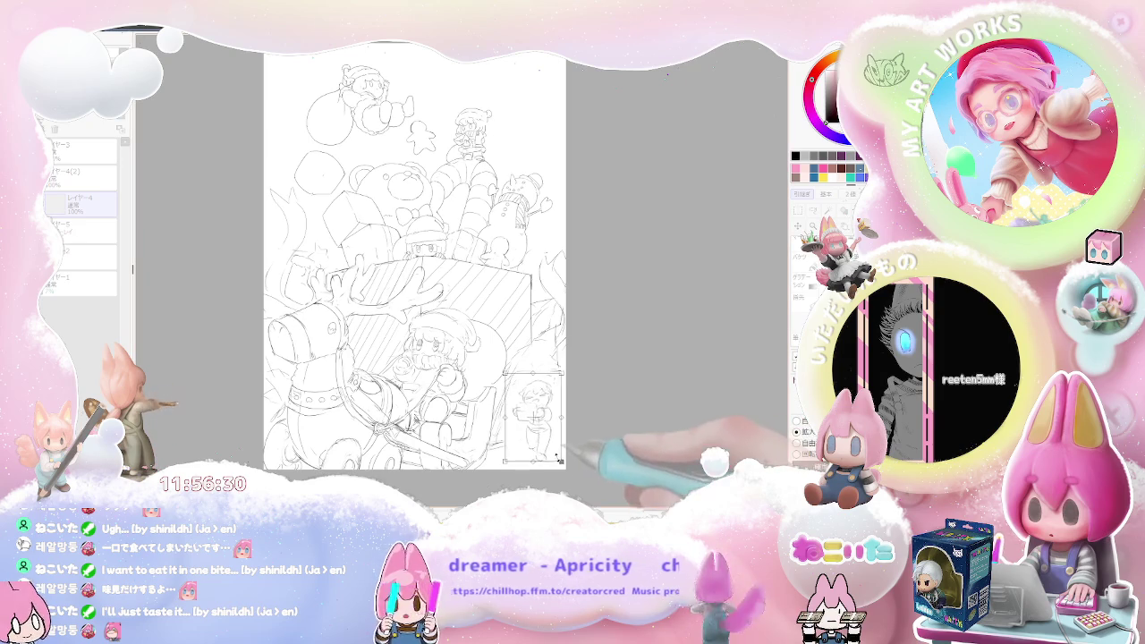
drag(533, 416, 545, 404)
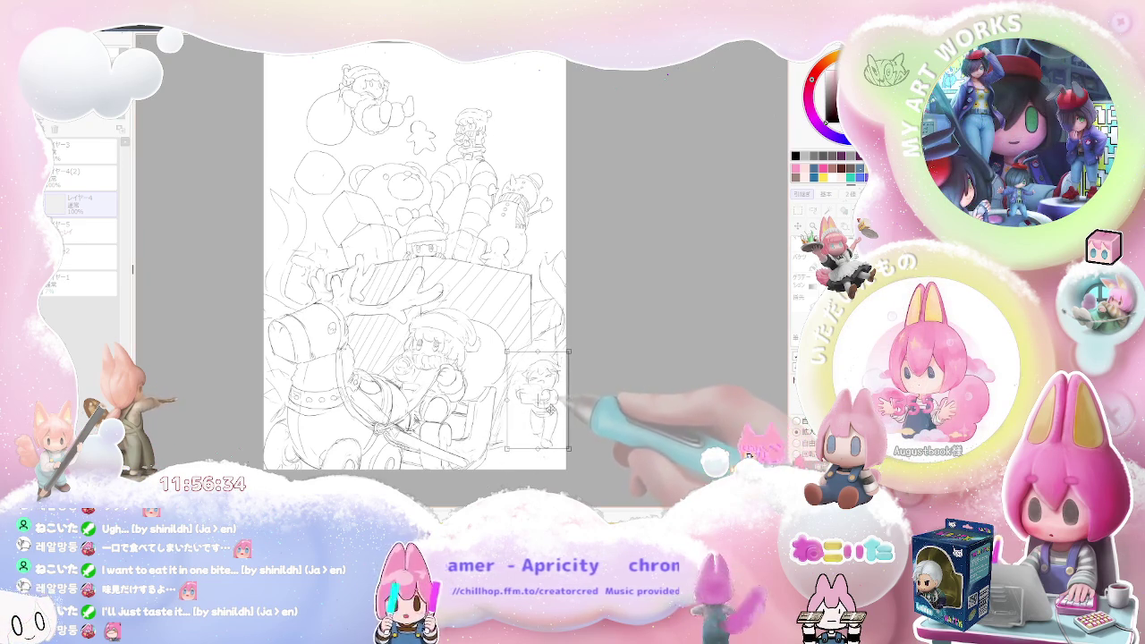
key(Return)
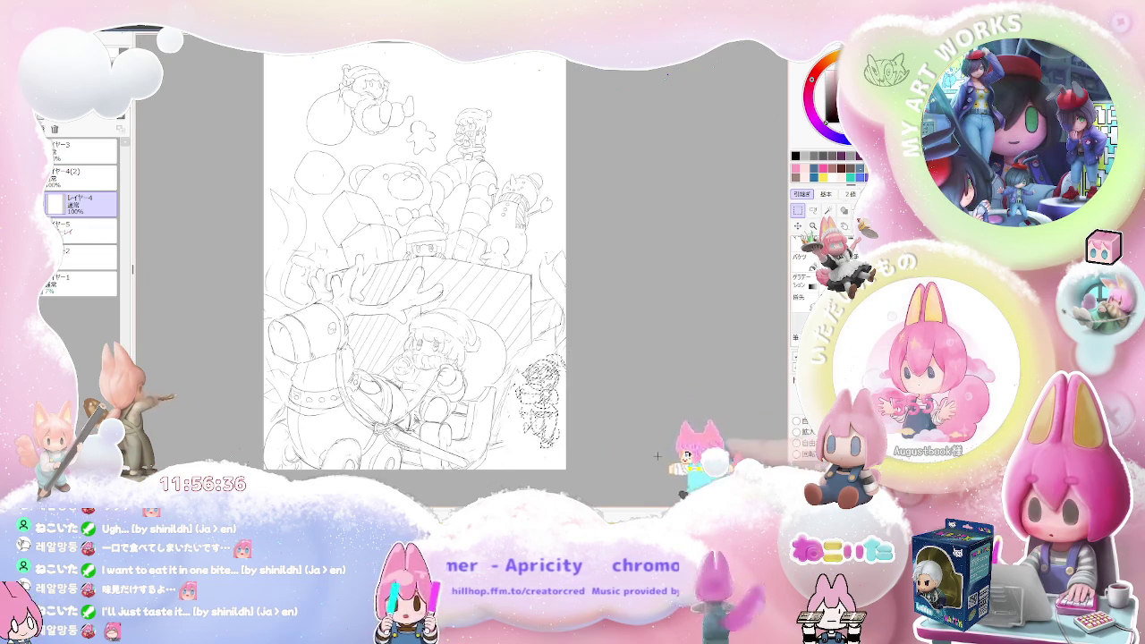
scroll(501, 391, up, 2)
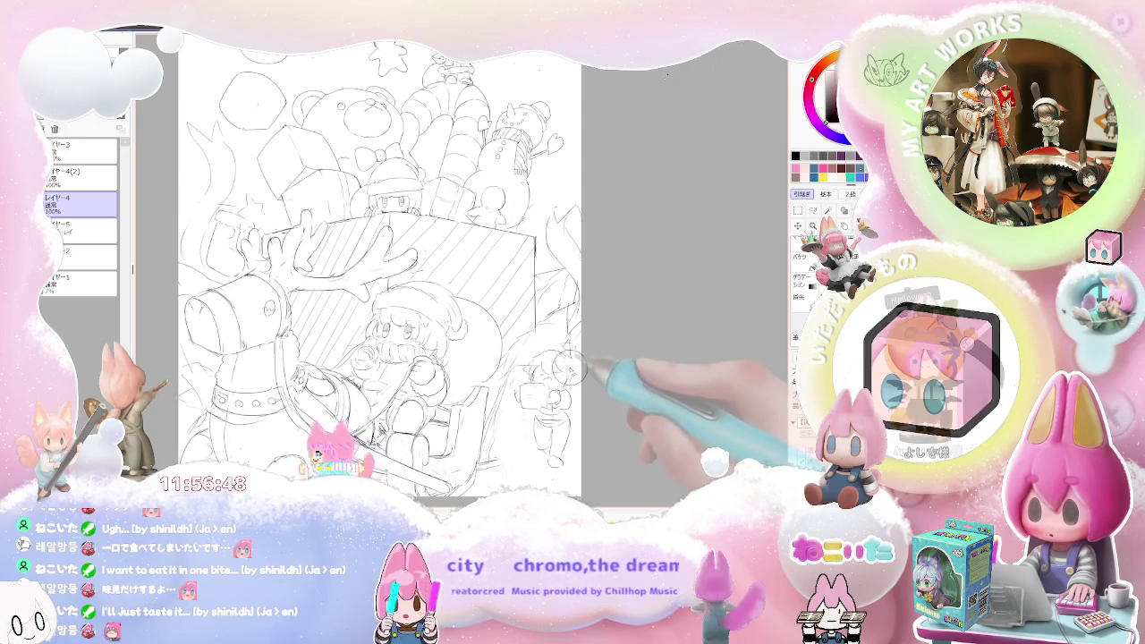
Step: Darken the small figure's face and hair lines with pencil strokes
scroll(550, 387, up, 2)
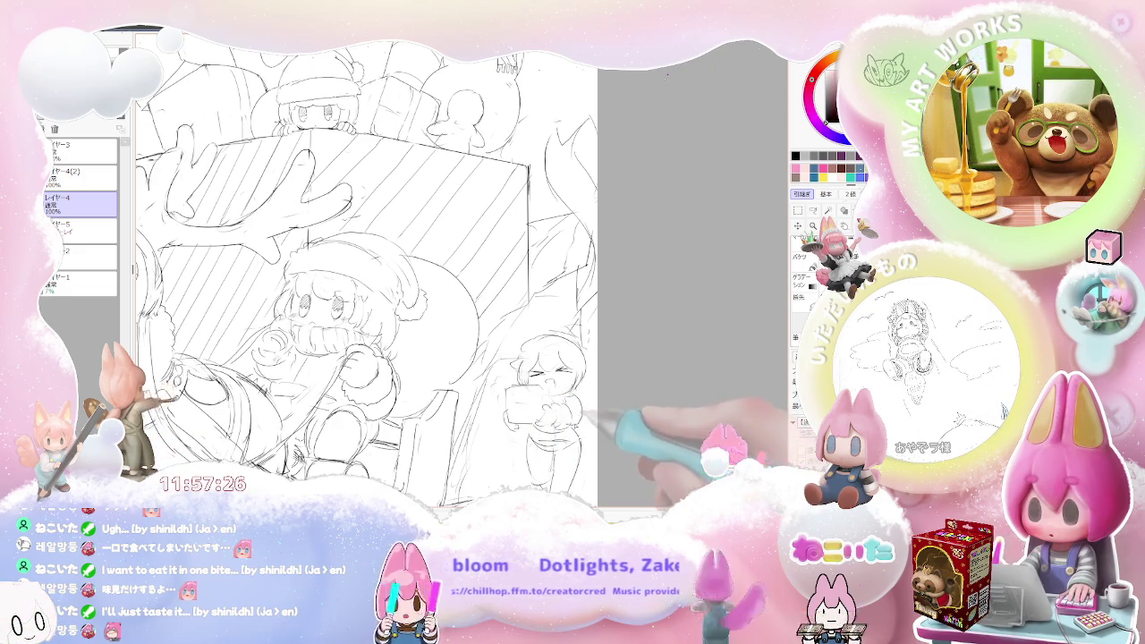
key(ctrl+minus)
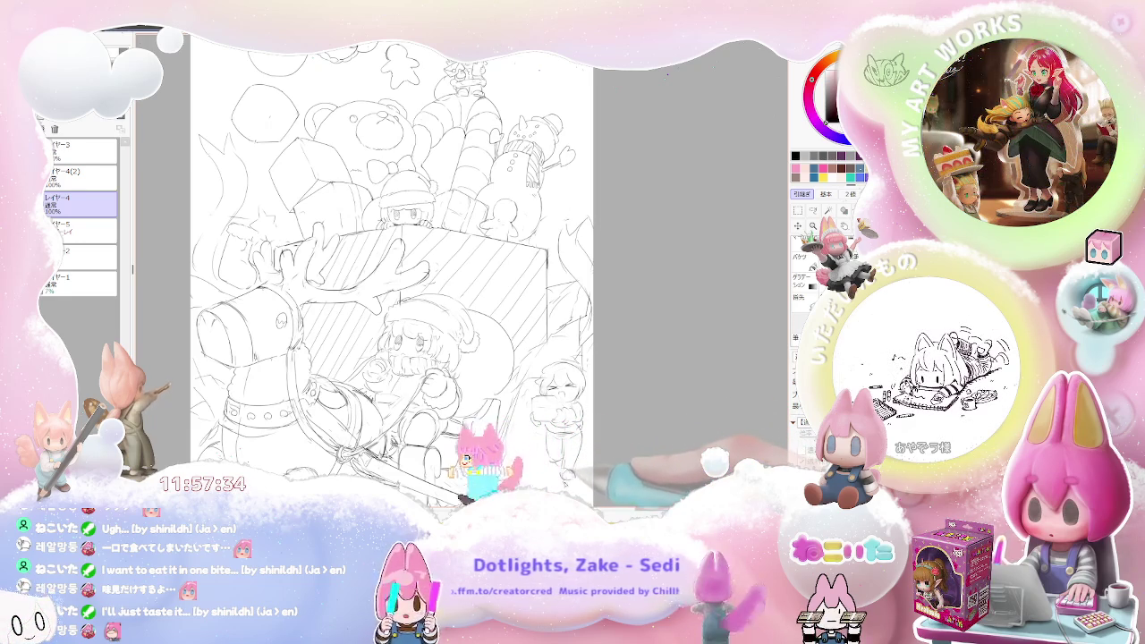
drag(550, 380, 573, 392)
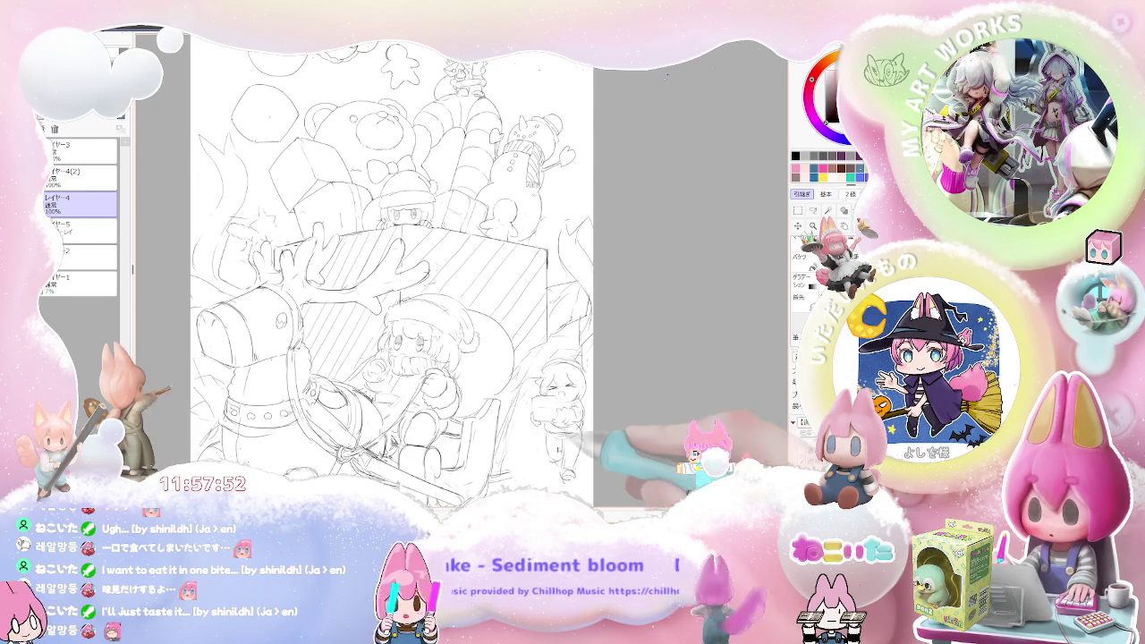
scroll(542, 461, up, 2)
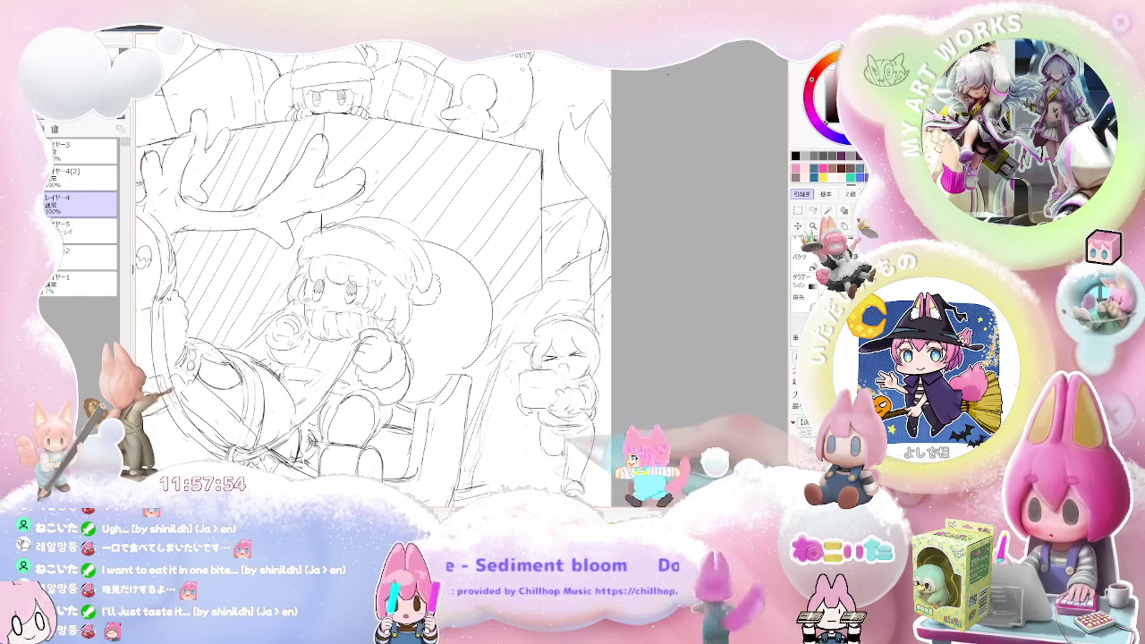
key(b)
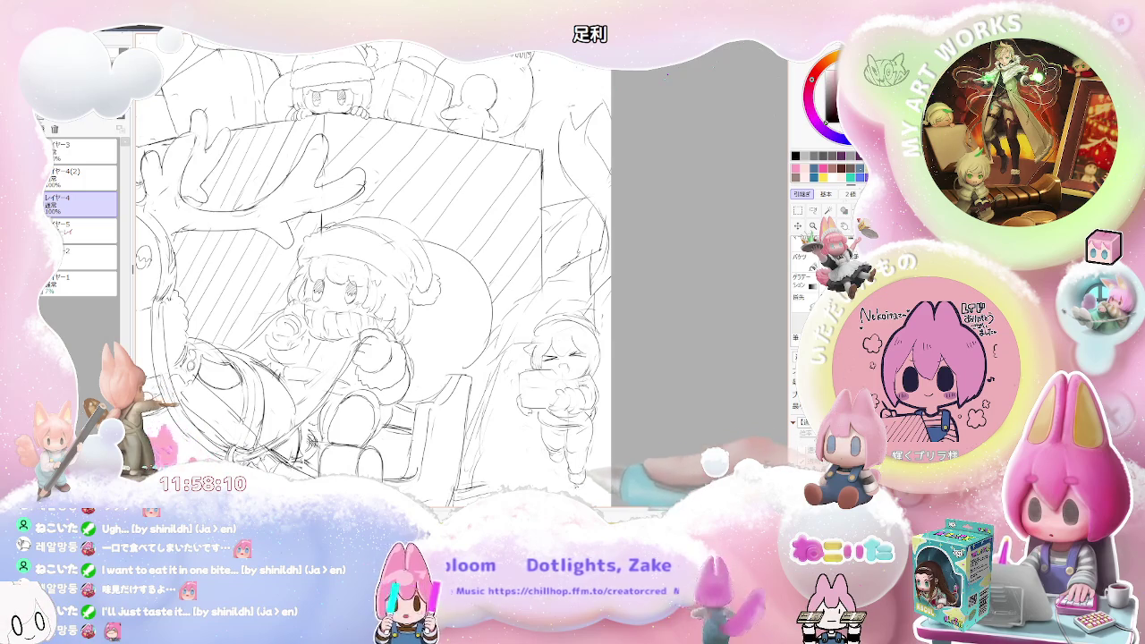
key(minus)
key(minus)
scroll(586, 440, up, 1)
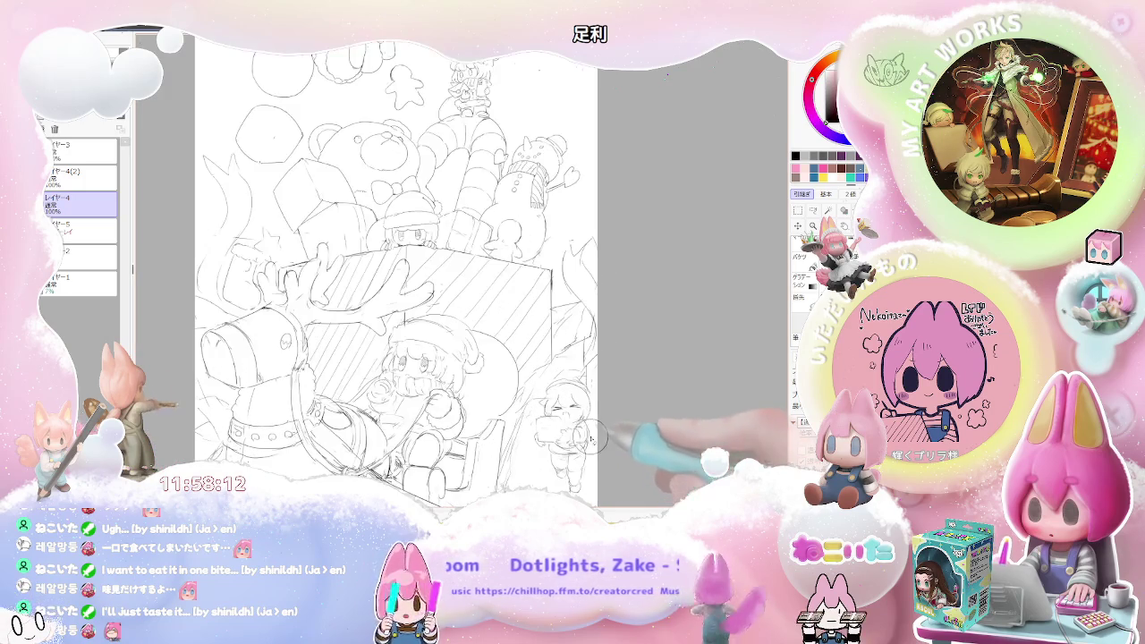
scroll(586, 443, up, 1)
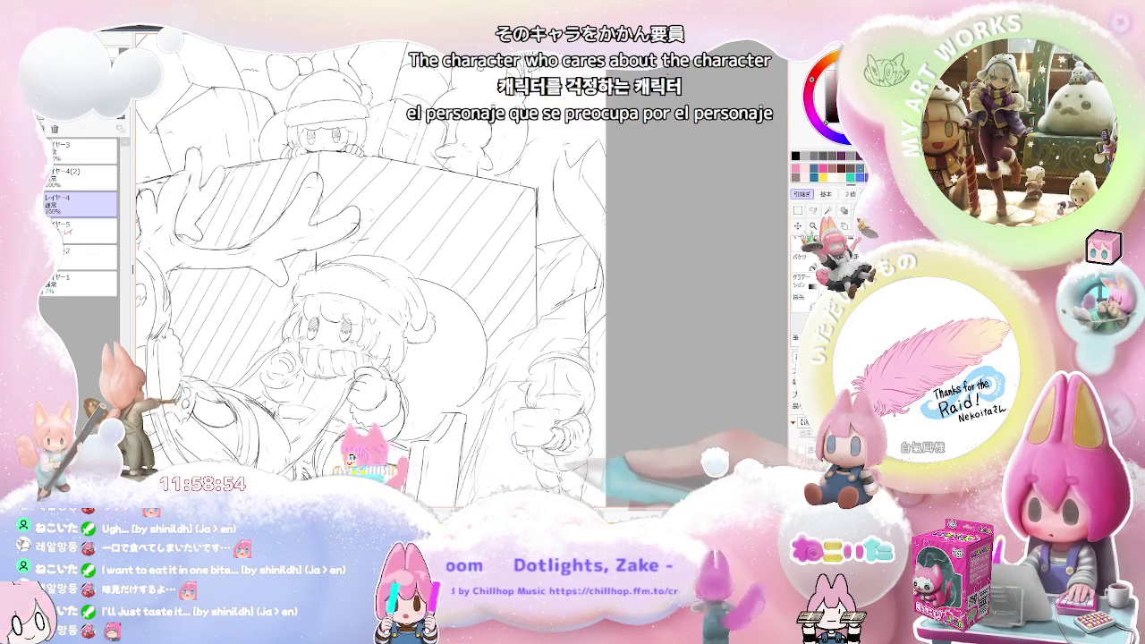
key(ctrl+minus)
key(ctrl+minus)
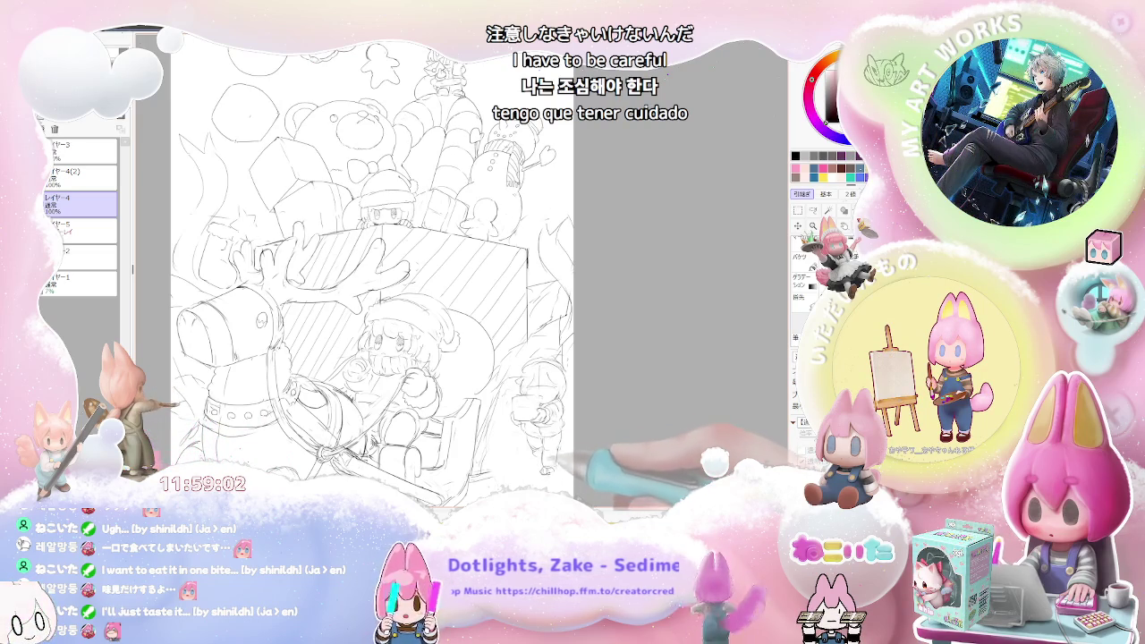
key(ctrl+plus)
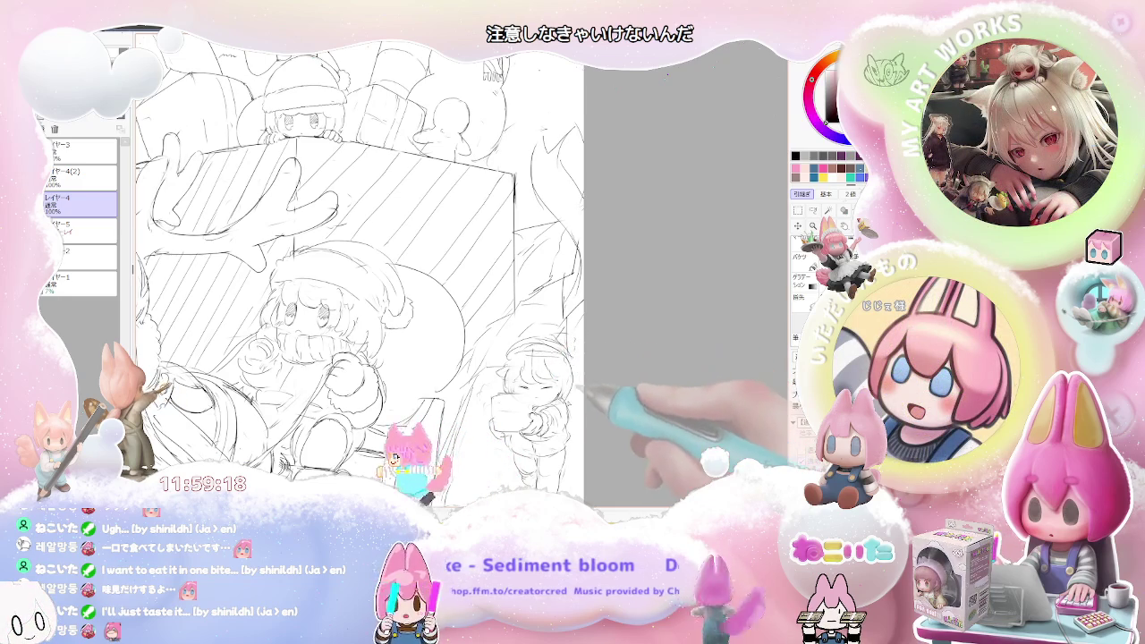
key(ctrl+minus)
key(ctrl+minus)
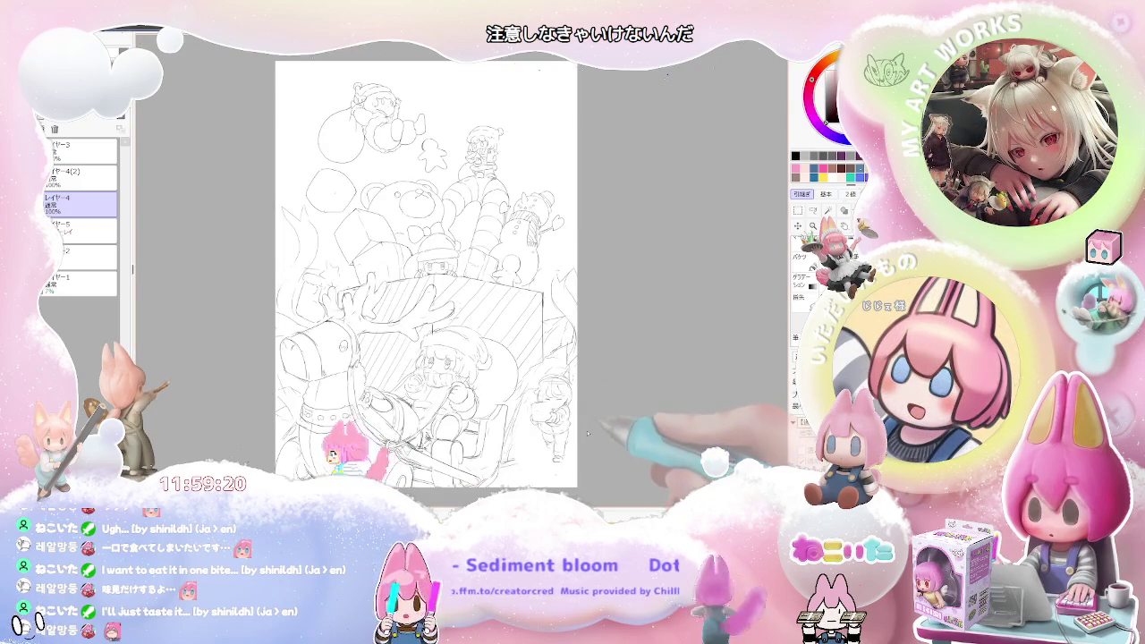